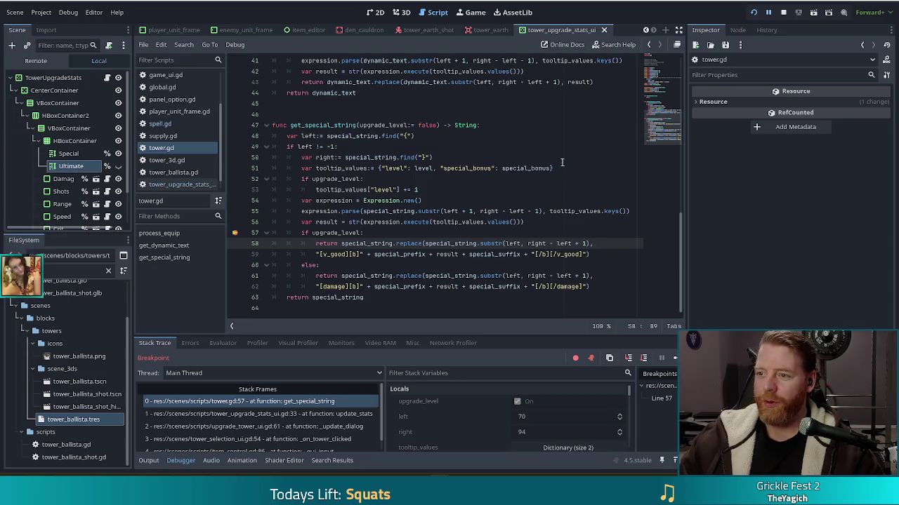
Stop the running game's debug session from the editor toolbar.
click(783, 12)
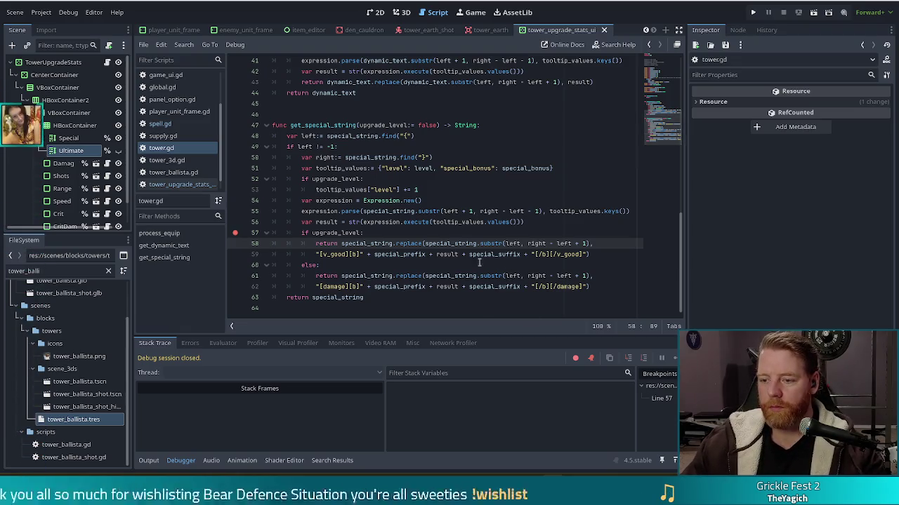
Remove the line 57 breakpoint and inspect tower_ballista.tres's Ultimate String.
shift+click(235, 233)
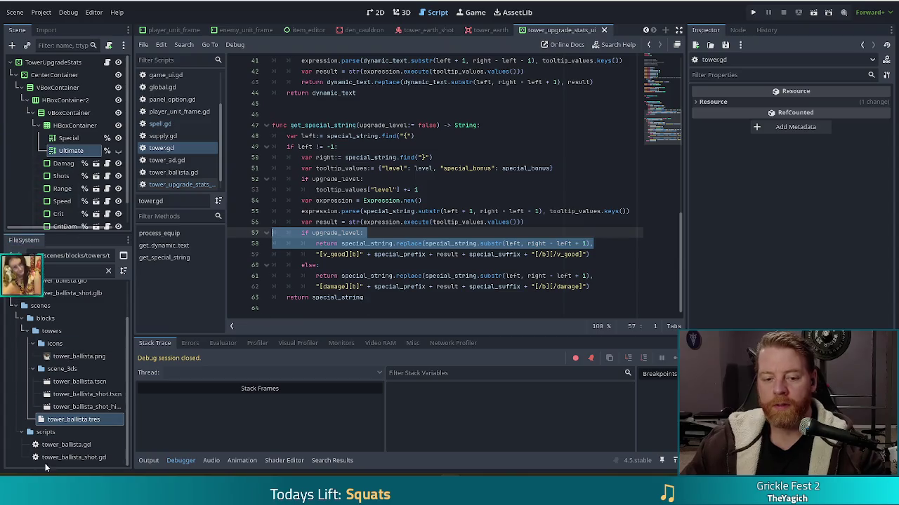
click(70, 419)
click(800, 222)
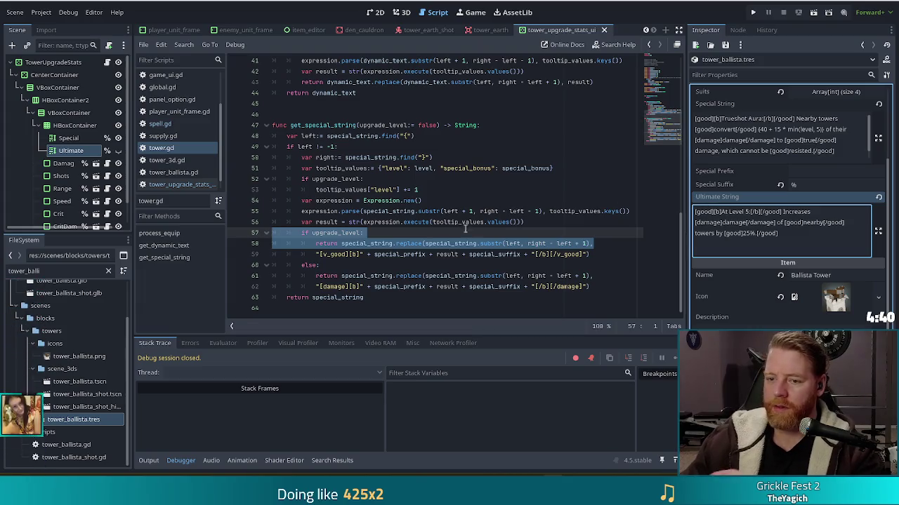
Remove the min( and , 5) cap from the ballista's Special String formula.
mouse_move(351, 217)
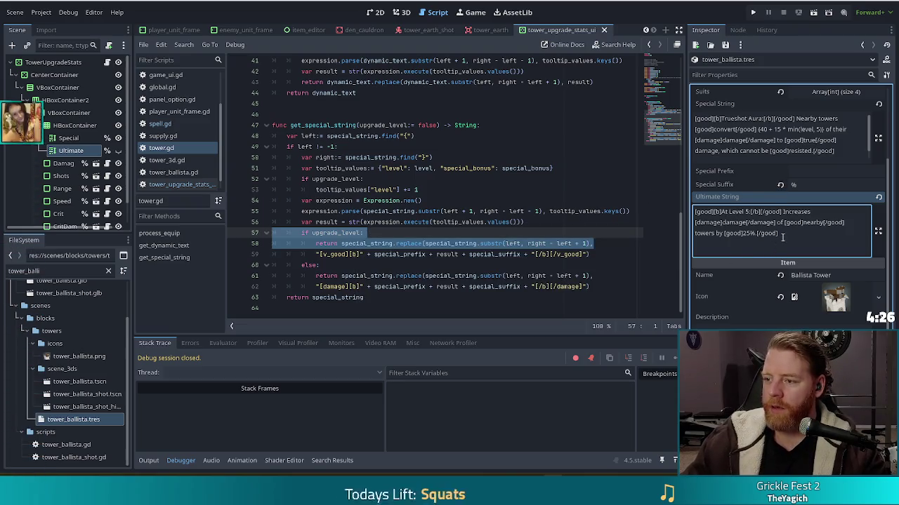
click(798, 129)
key(BackSpace)
key(BackSpace)
key(BackSpace)
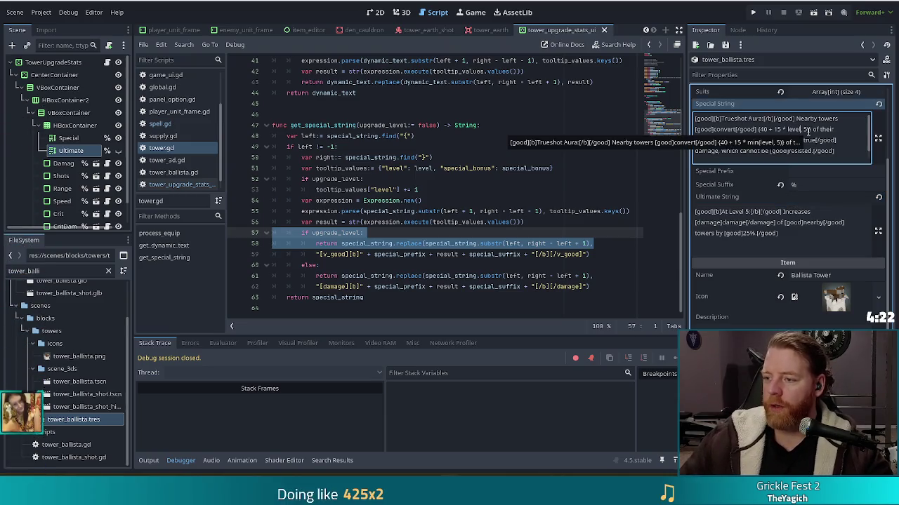
key(BackSpace)
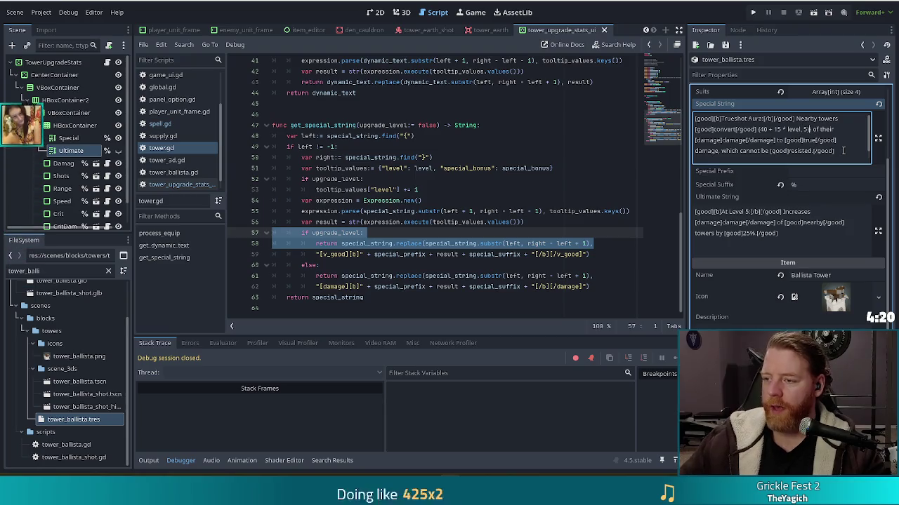
key(BackSpace)
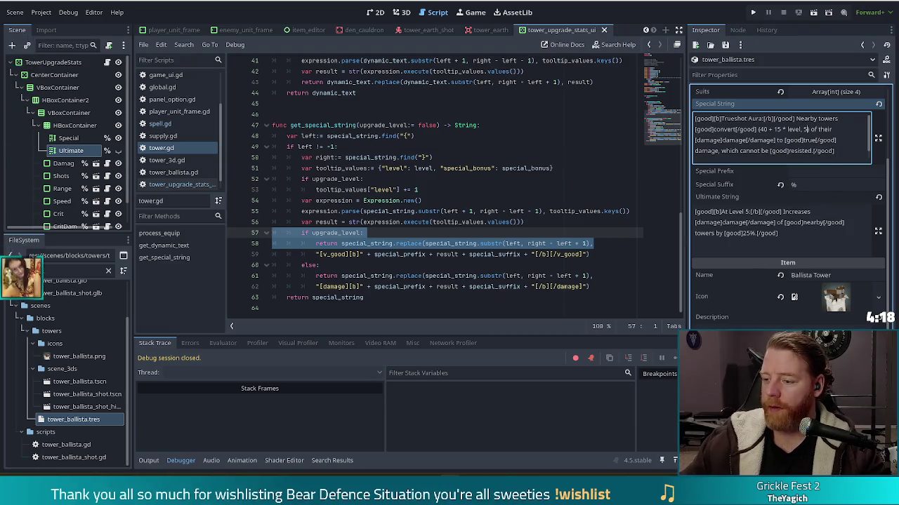
Strip the same cap from Dynamic Text so it reads 40 + 15 * level, dismissing the save prompt.
scroll(806, 130, down, 3)
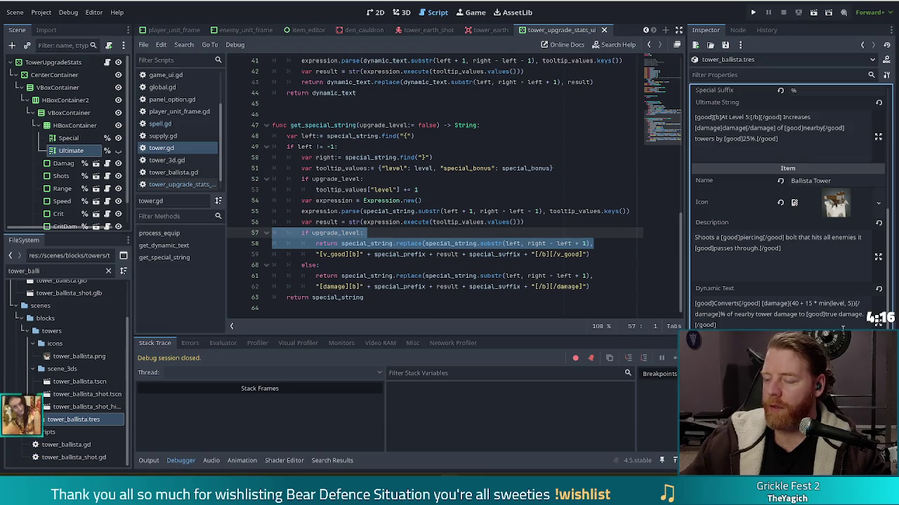
click(853, 304)
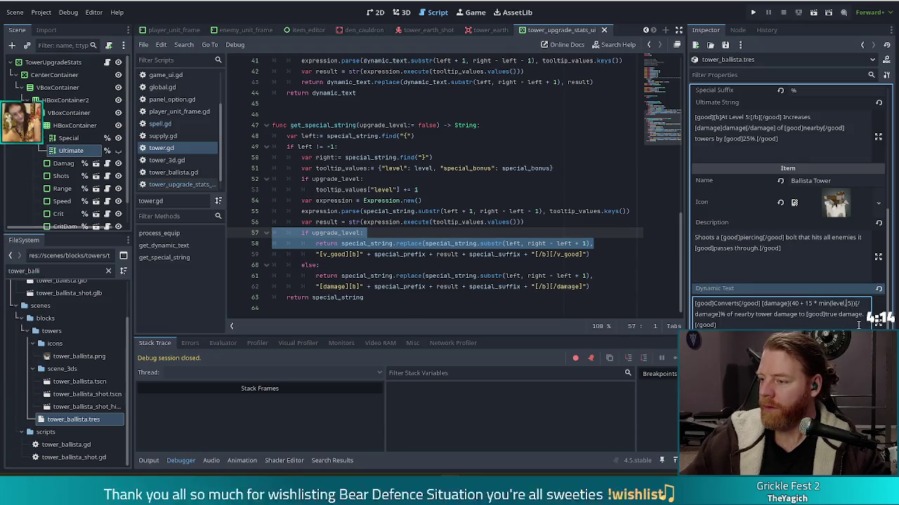
key(BackSpace)
key(BackSpace)
key(BackSpace)
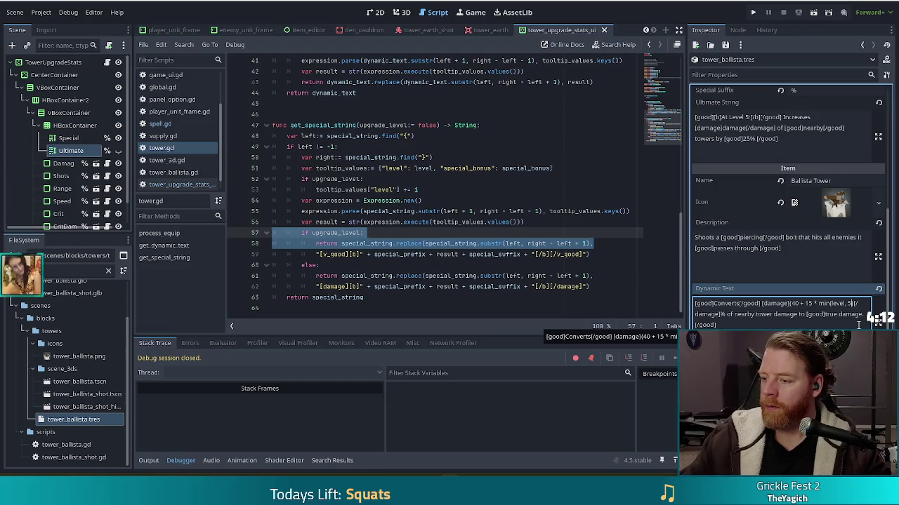
key(BackSpace)
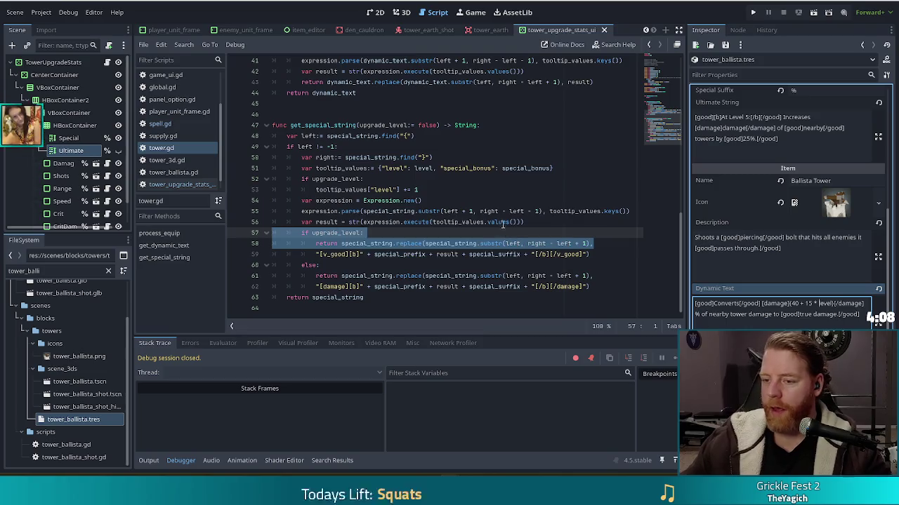
click(518, 237)
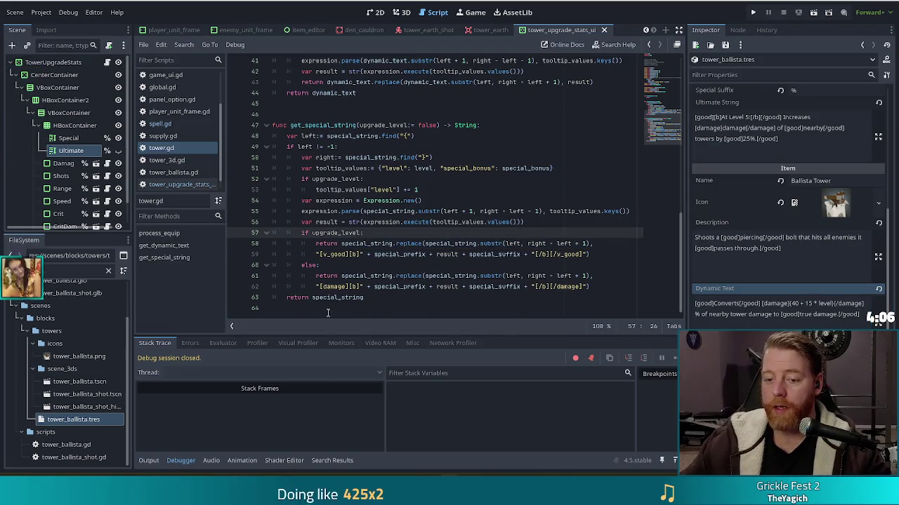
Review lines 57–62, then insert a blank line after tooltip_values["level"] += 1 on line 53.
click(528, 243)
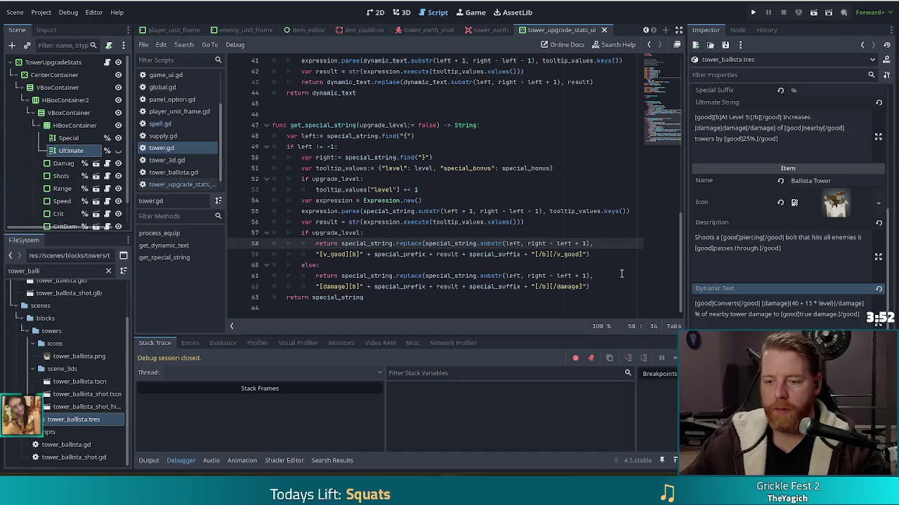
click(414, 285)
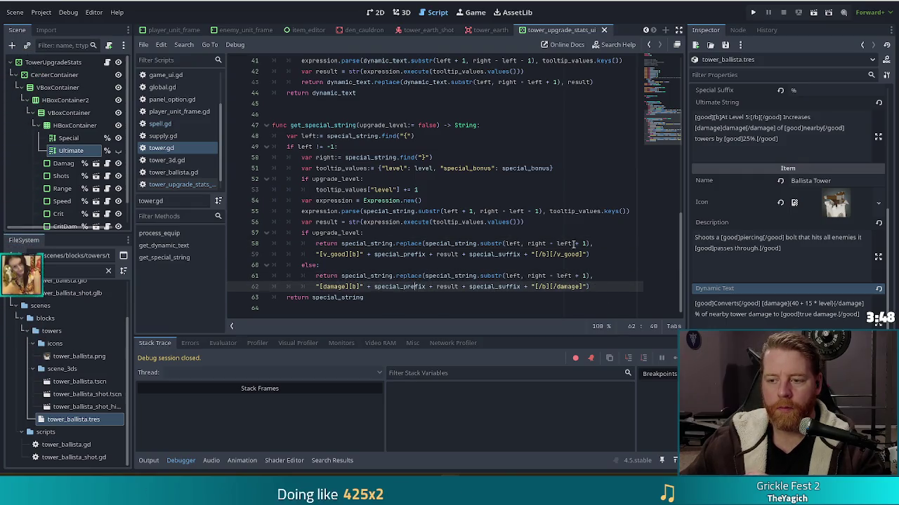
drag(572, 244, 587, 244)
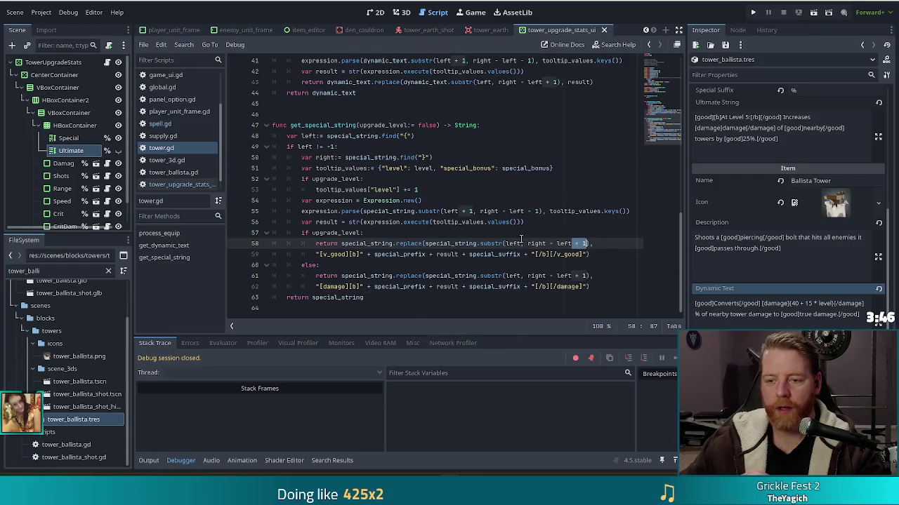
key(Up)
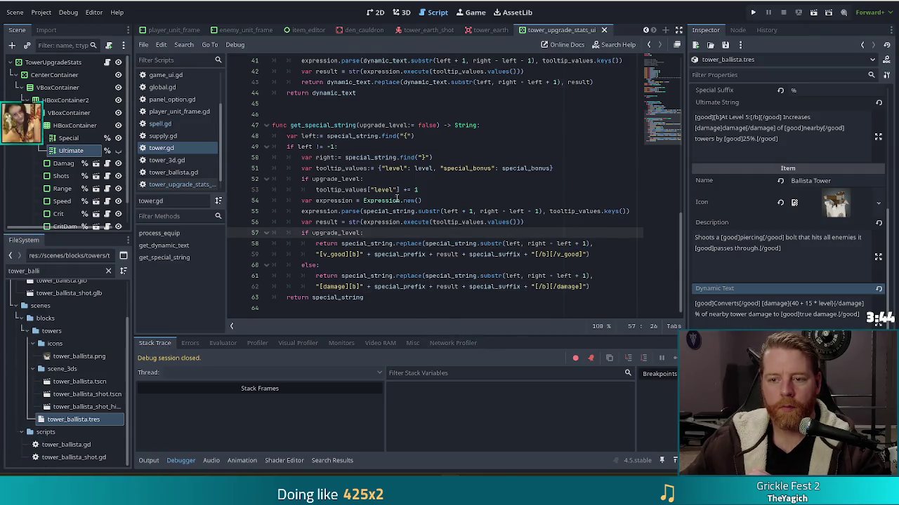
click(445, 190)
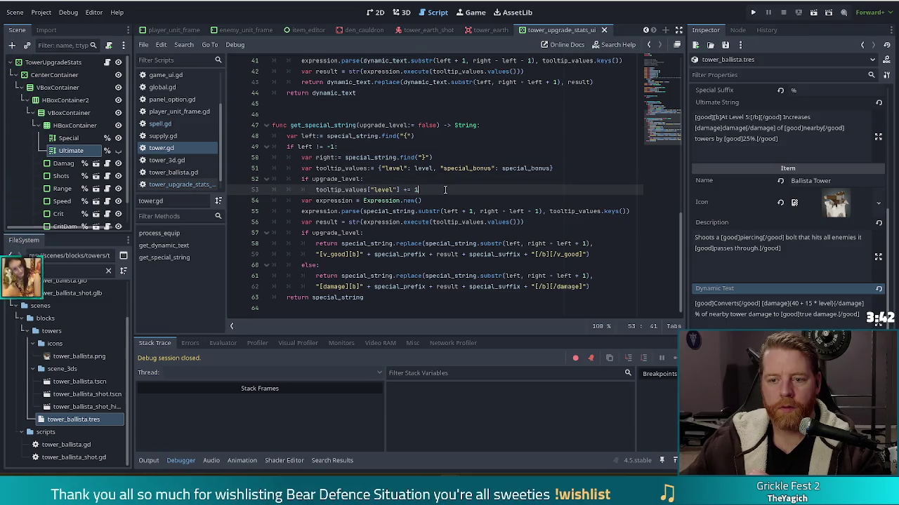
mouse_move(424, 189)
mouse_down()
mouse_move(389, 190)
mouse_move(404, 190)
mouse_up()
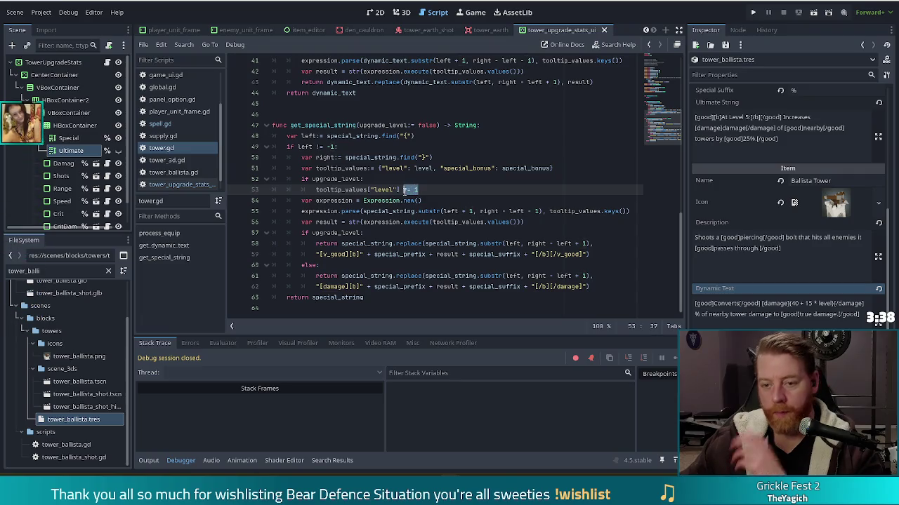
click(436, 190)
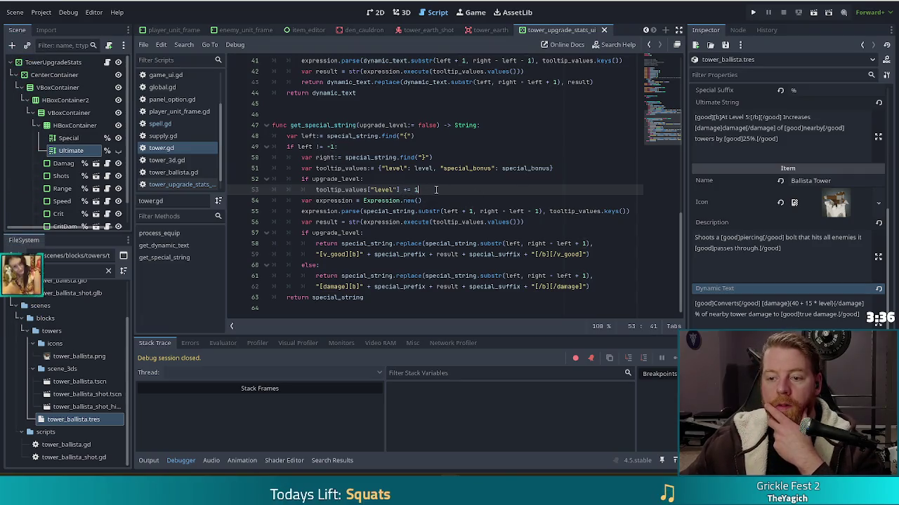
key(Return)
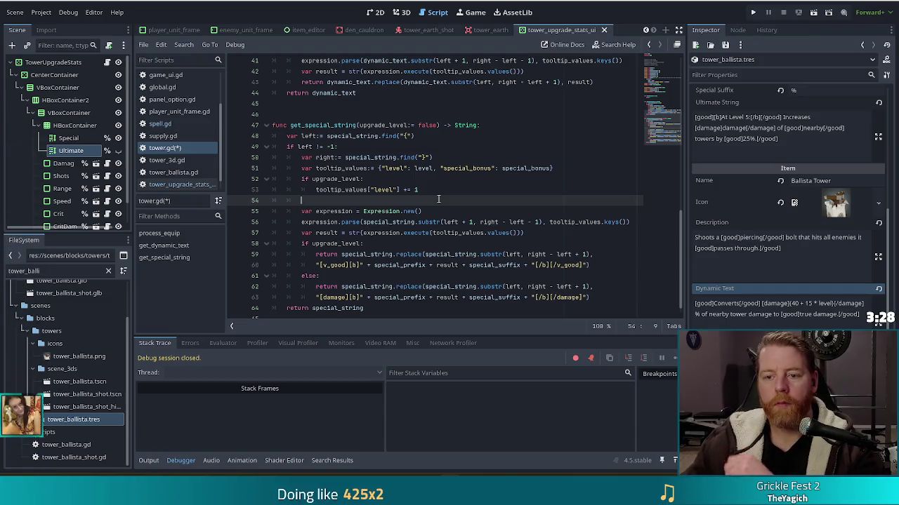
Write tooltip_values["level"] = min(tooltip_values["level"], 5) on line 54 and save tower.gd.
text(tooltip_values["level"] =)
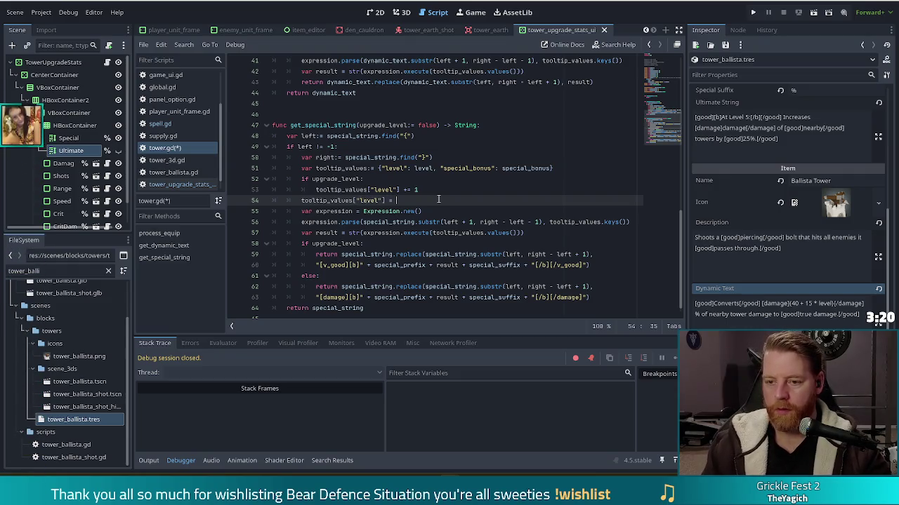
text(min()
key(Escape)
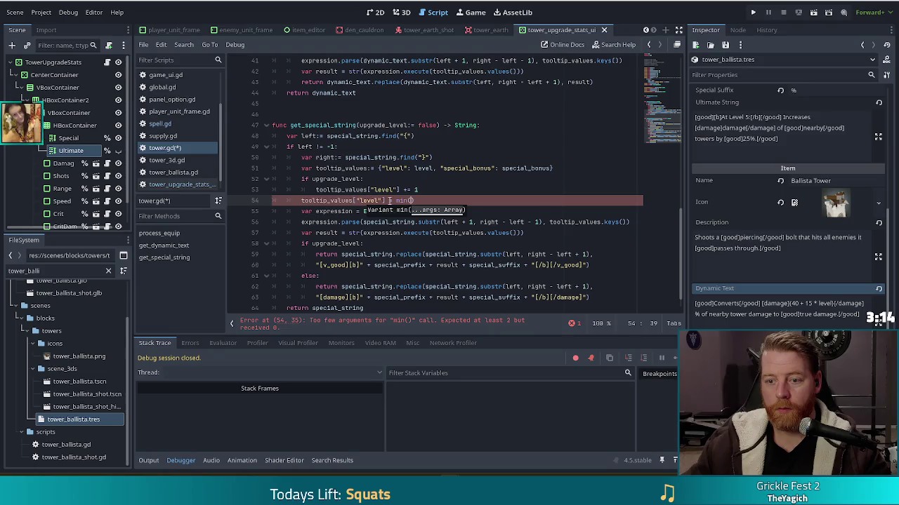
drag(385, 201, 301, 200)
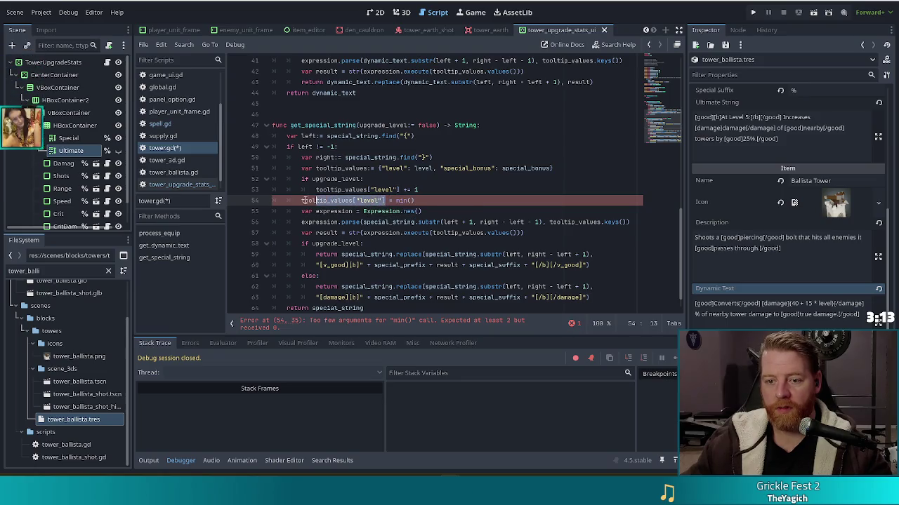
key(ctrl+c)
click(412, 201)
key(ctrl+v)
text(, 6)
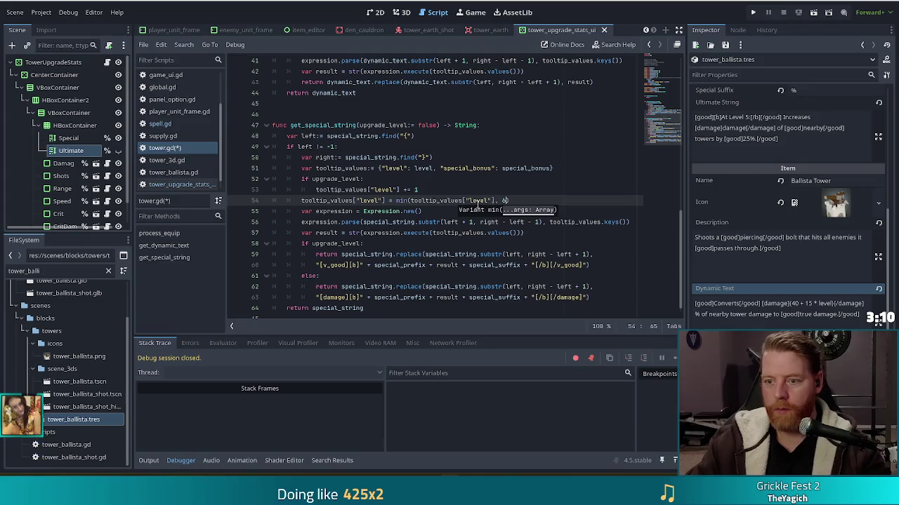
key(BackSpace)
text(5)
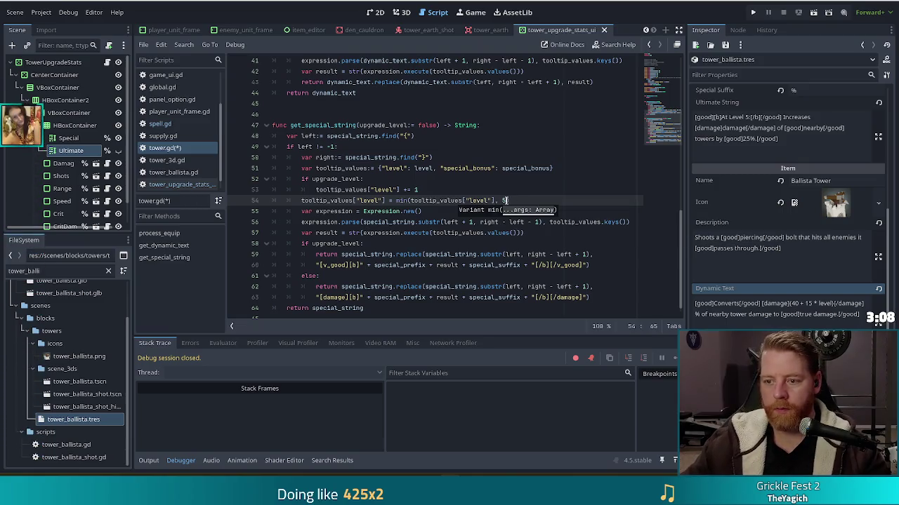
key(ctrl+s)
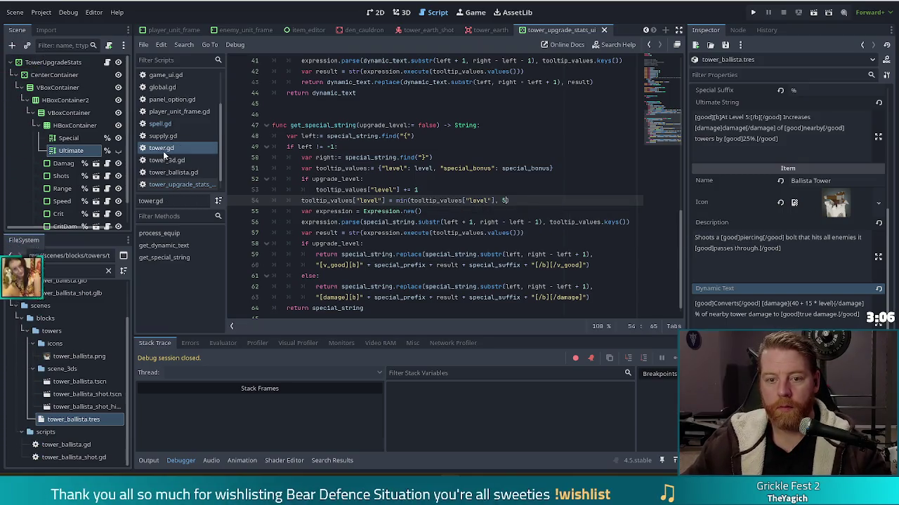
scroll(315, 89, up, 10)
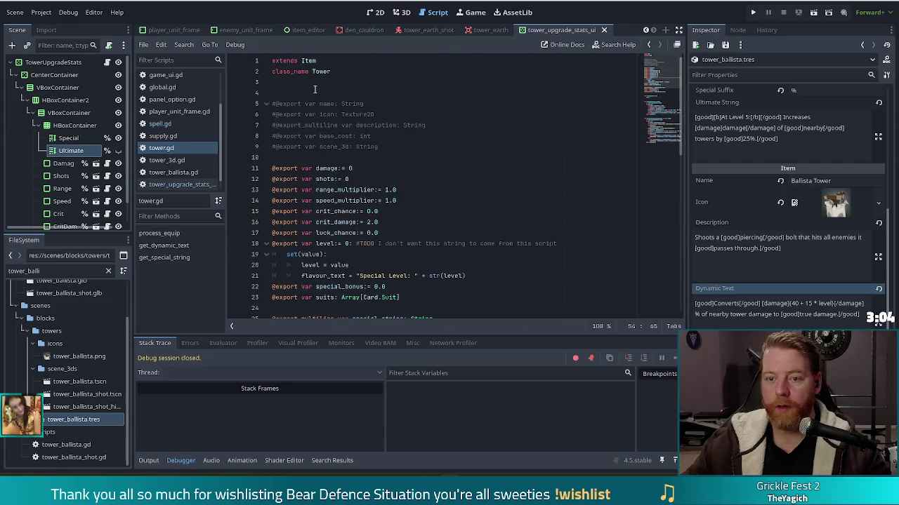
Declare const LEVEL_CAP:= 5 on line 5 of tower.gd and save.
click(315, 92)
key(Return)
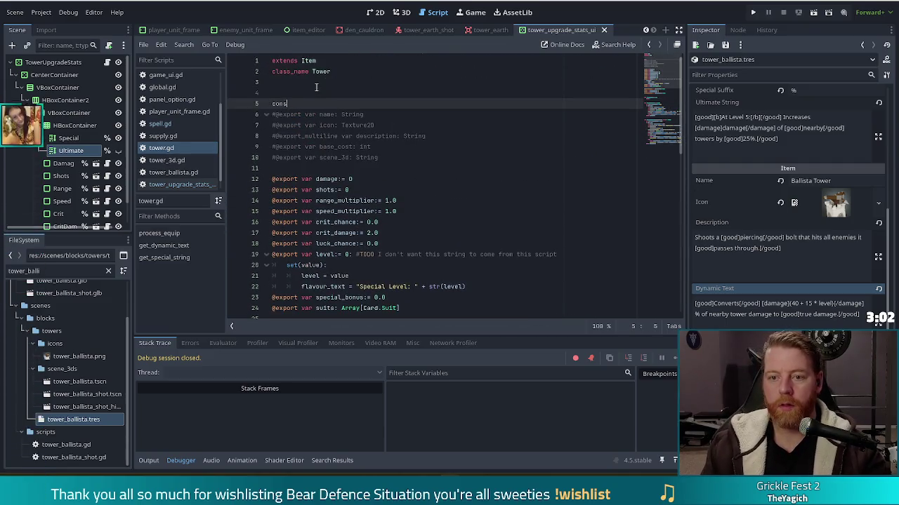
text(t LEVEL_CAP:=)
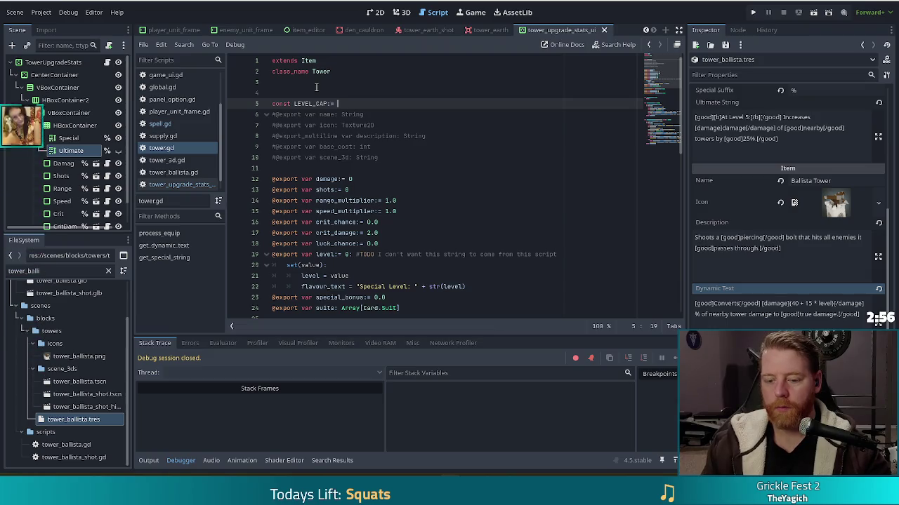
text(5)
key(Return)
key(ctrl+s)
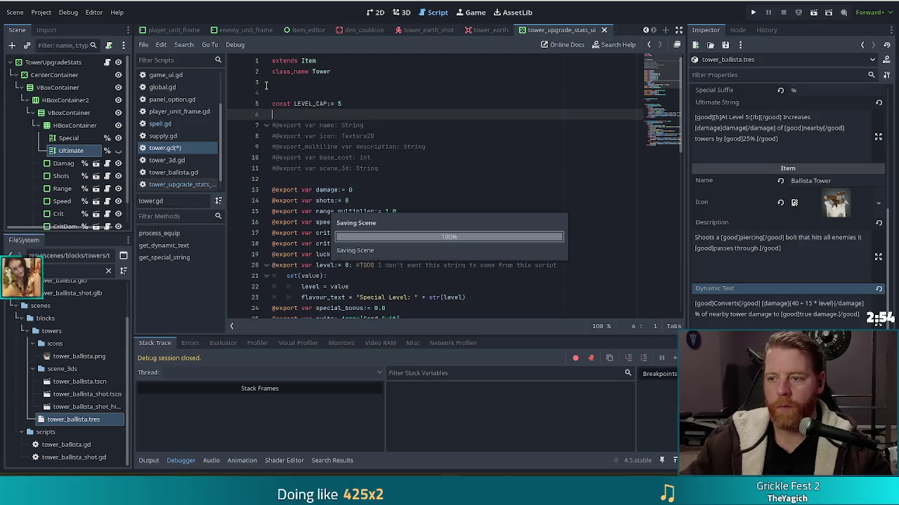
Replace the hard-coded 5 in the min() call with LEVEL_CAP and run the game.
scroll(669, 133, down, 10)
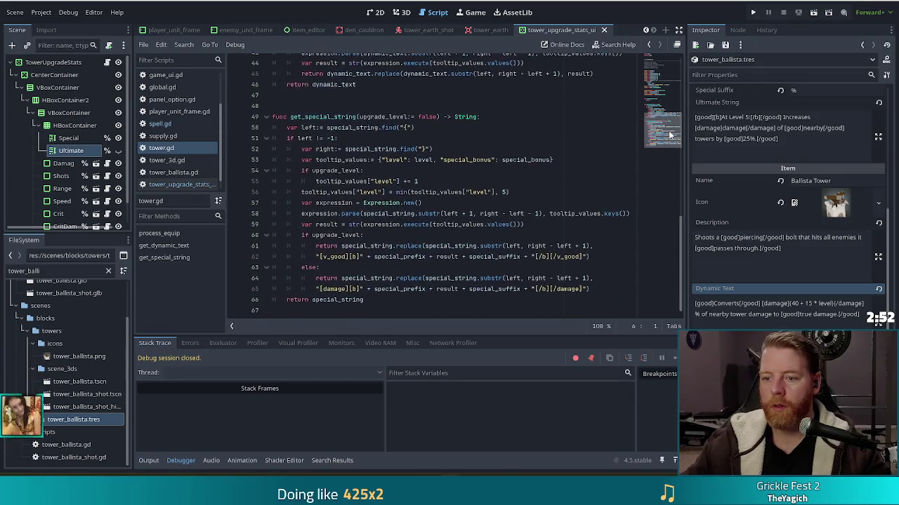
double_click(504, 191)
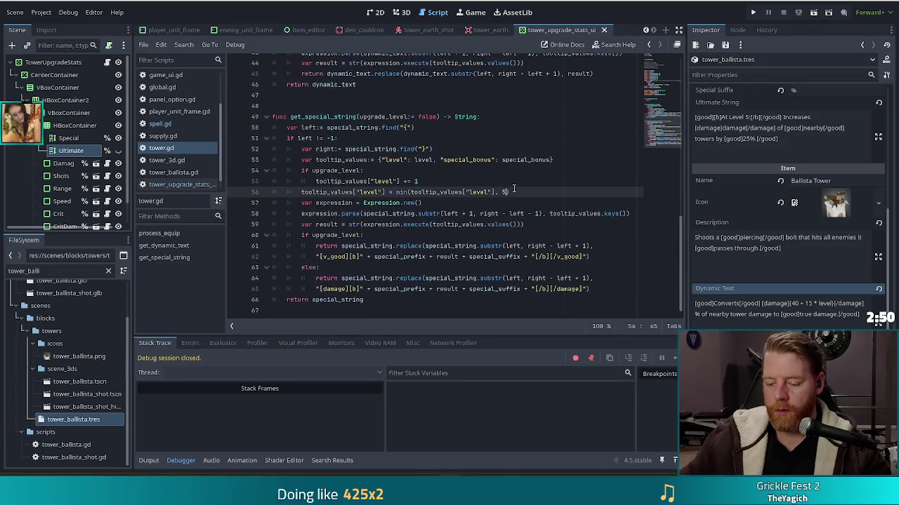
text(LEVEL_CAP)
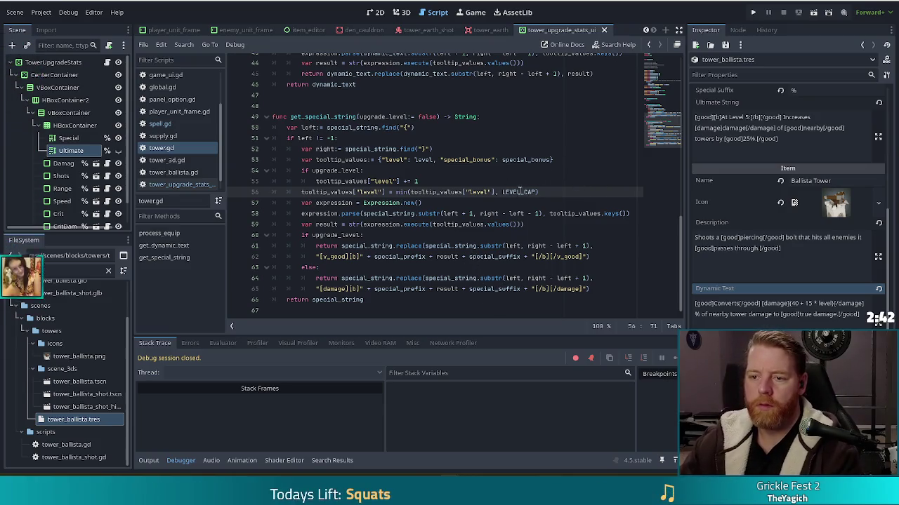
drag(555, 191, 484, 178)
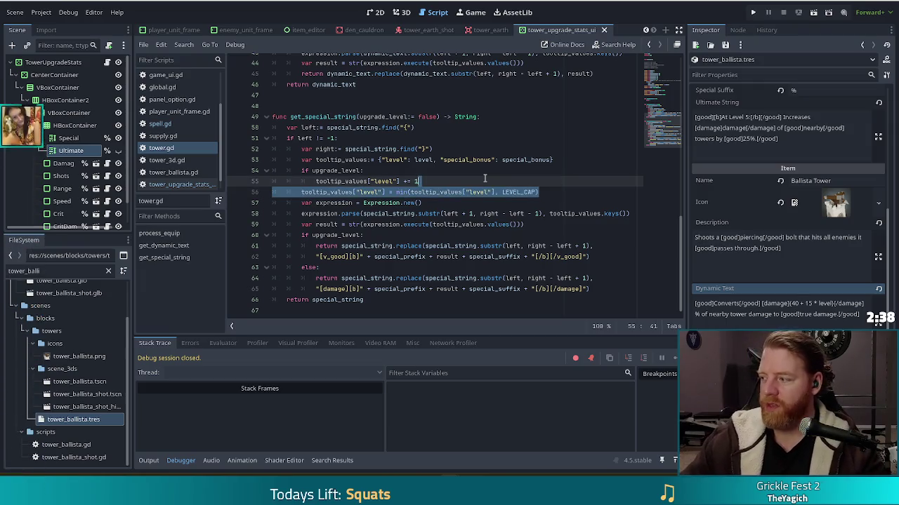
click(555, 192)
click(753, 12)
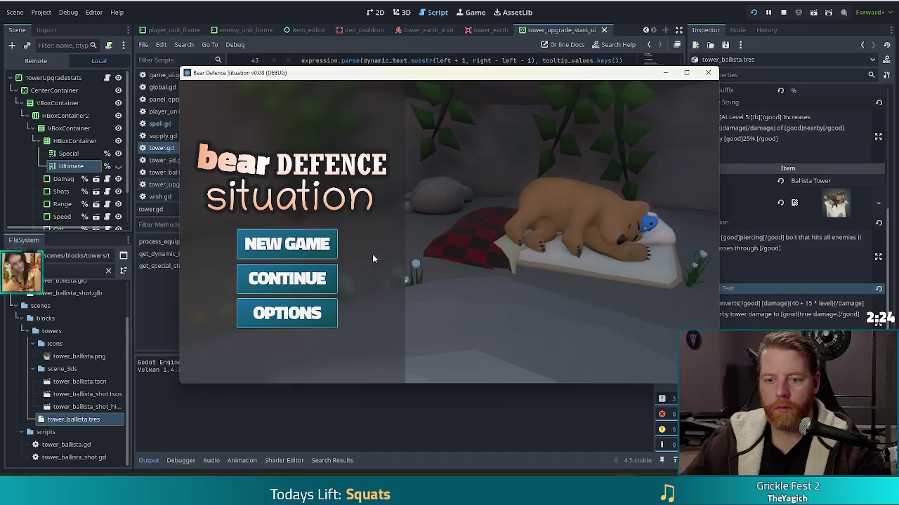
Start a New Game from the title screen.
click(287, 243)
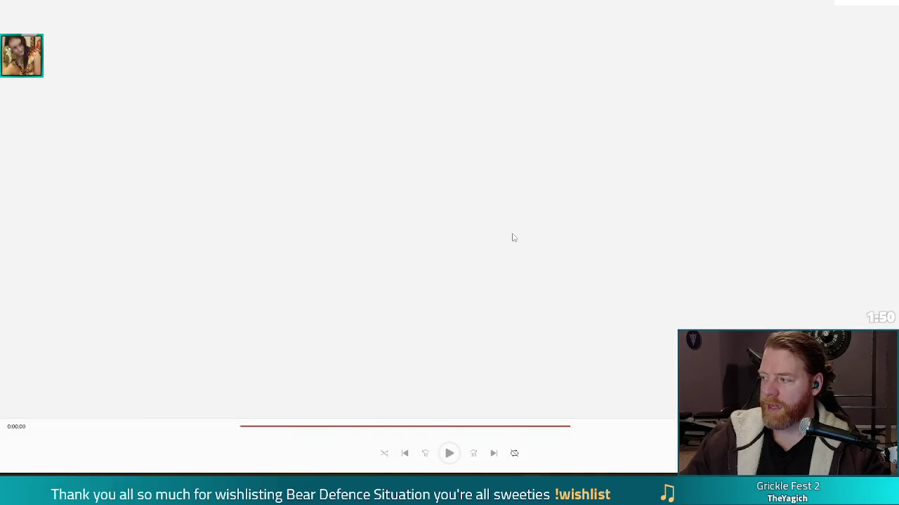
Play the video clip in the media player.
click(458, 271)
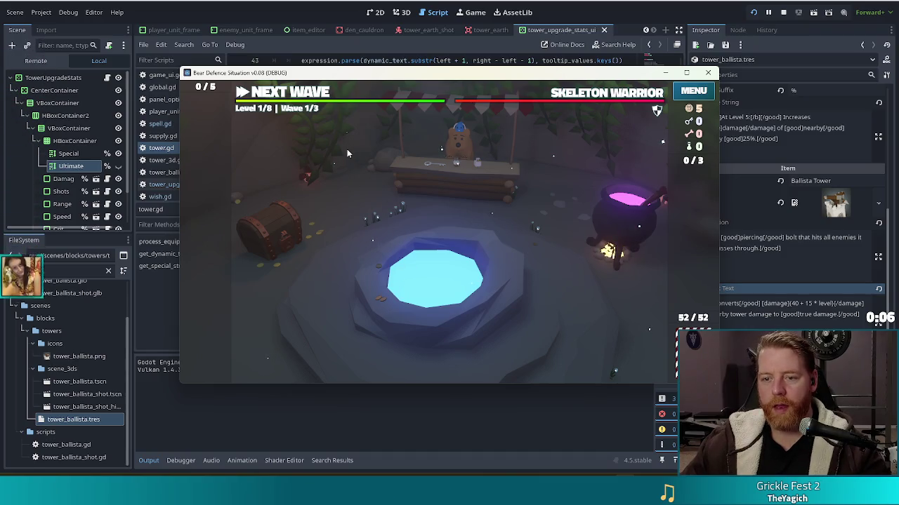
Dismiss both Wave Complete messages, choose the Shots upgrade for the Ballista Tower, then stop the game.
click(455, 280)
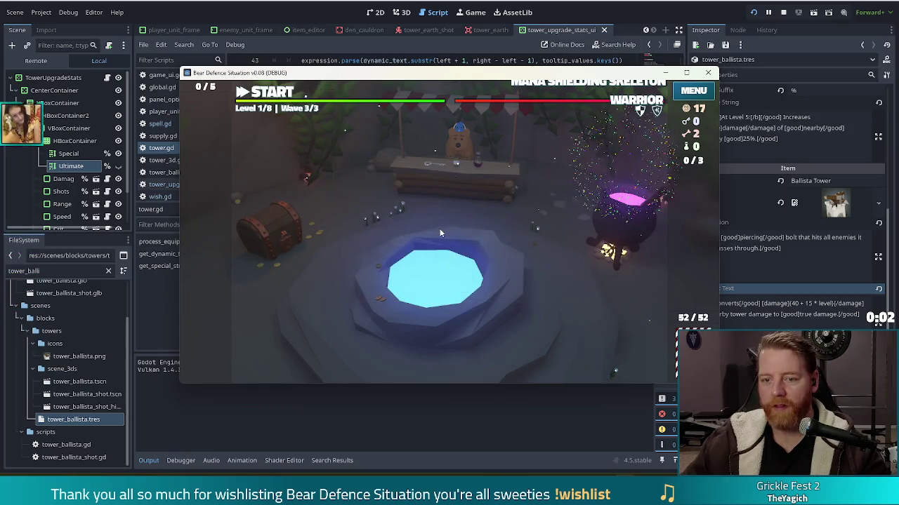
click(451, 282)
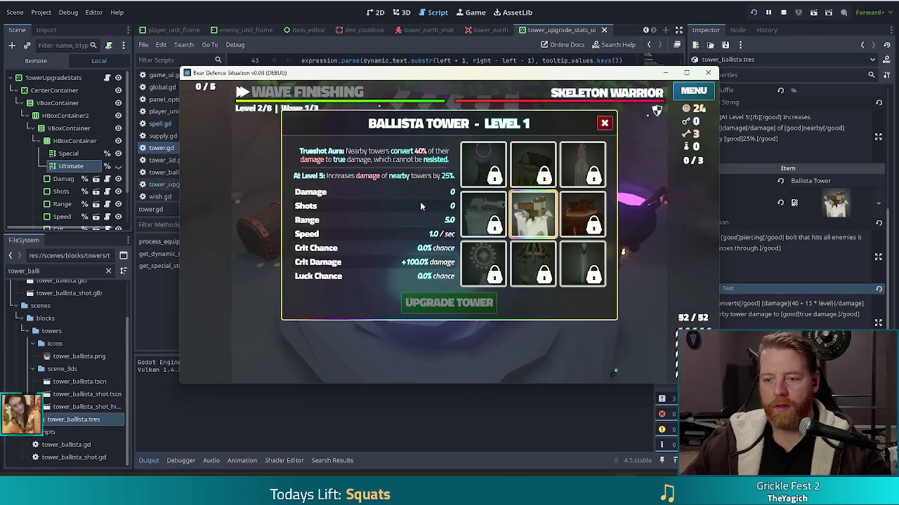
click(365, 208)
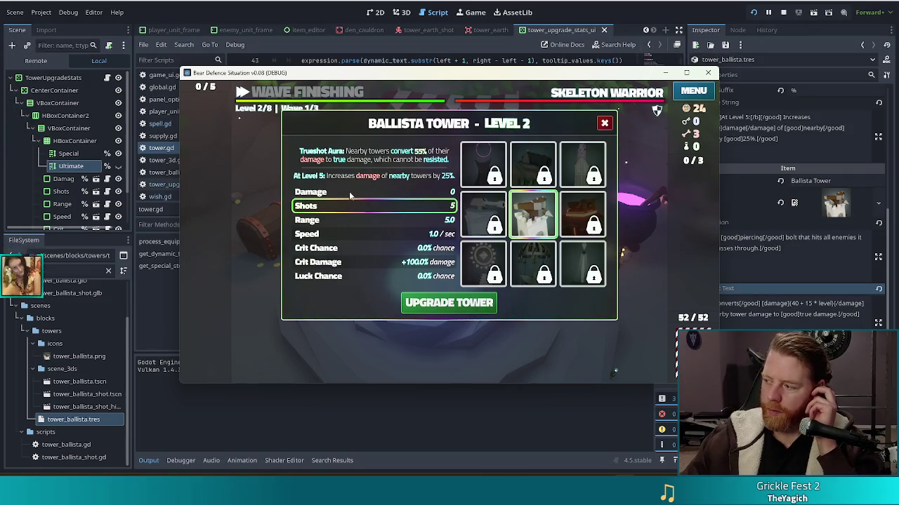
click(783, 13)
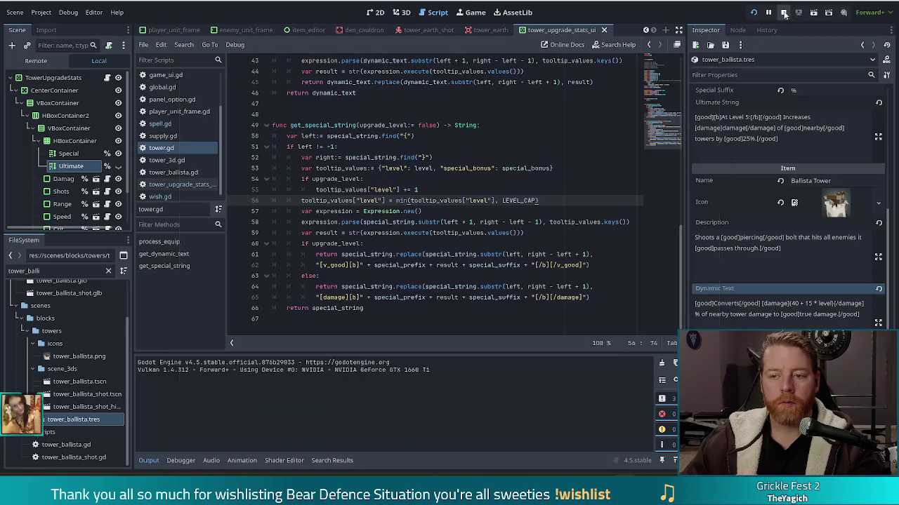
Open game.gd and select lines 342–343 of the upgrade tower dialog code.
scroll(160, 139, up, 2)
click(161, 113)
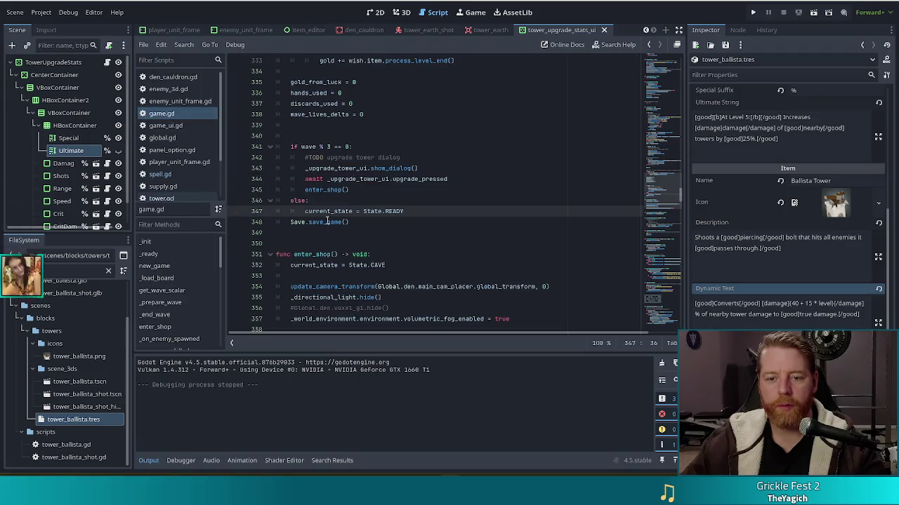
click(427, 168)
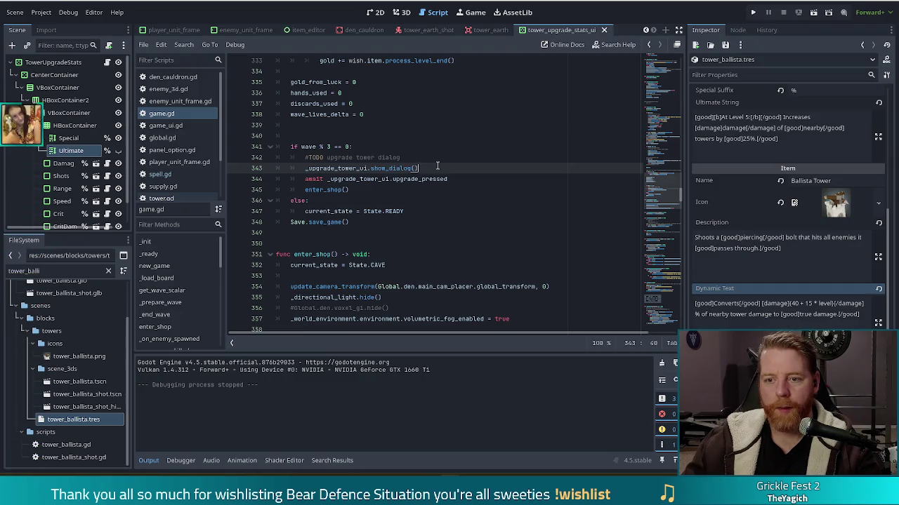
key(shift+Up)
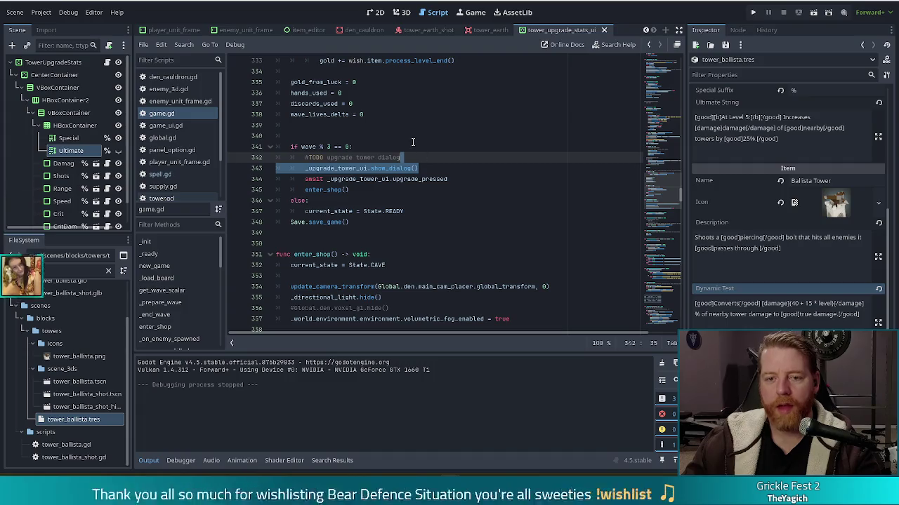
Filter the FileSystem dock with 'consol' to find console.gd.
click(51, 270)
key(ctrl+a)
text(consol)
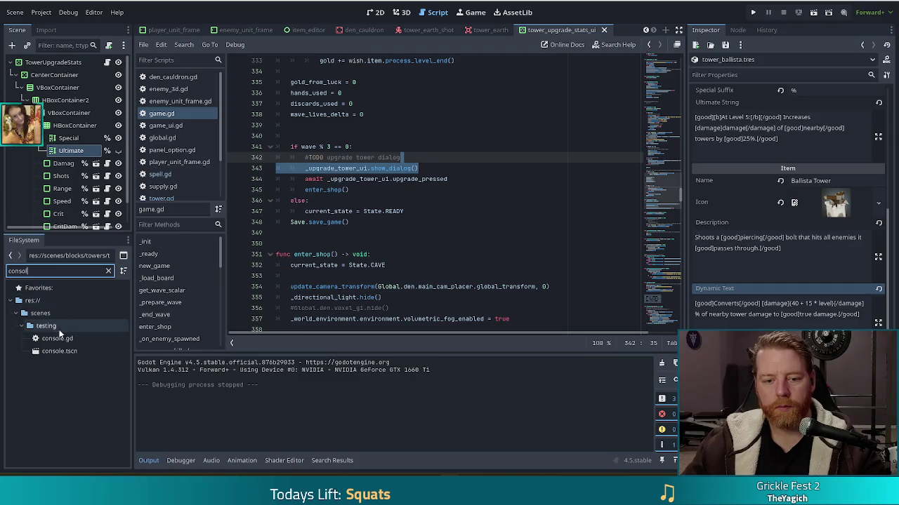
Open console.gd and locate the _upgrade_tower function definition from its command list.
click(61, 338)
double_click(61, 337)
click(324, 221)
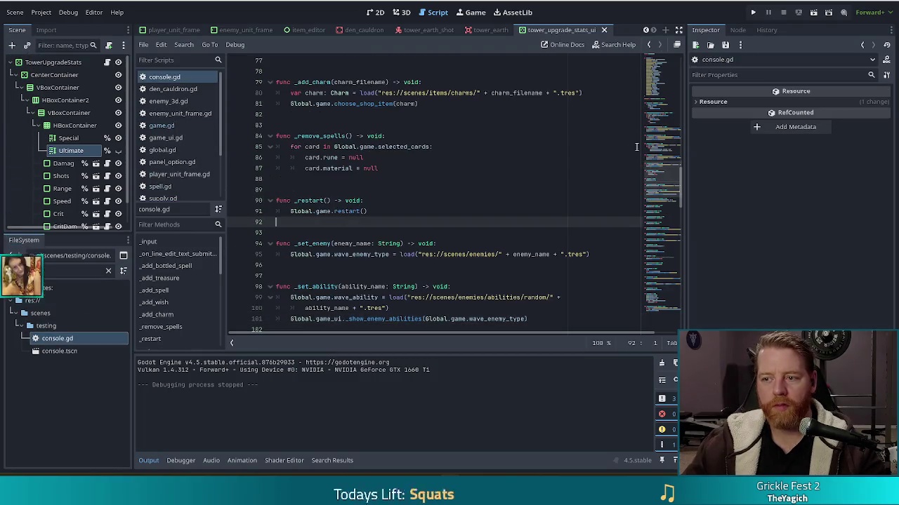
scroll(523, 129, up, 15)
click(441, 207)
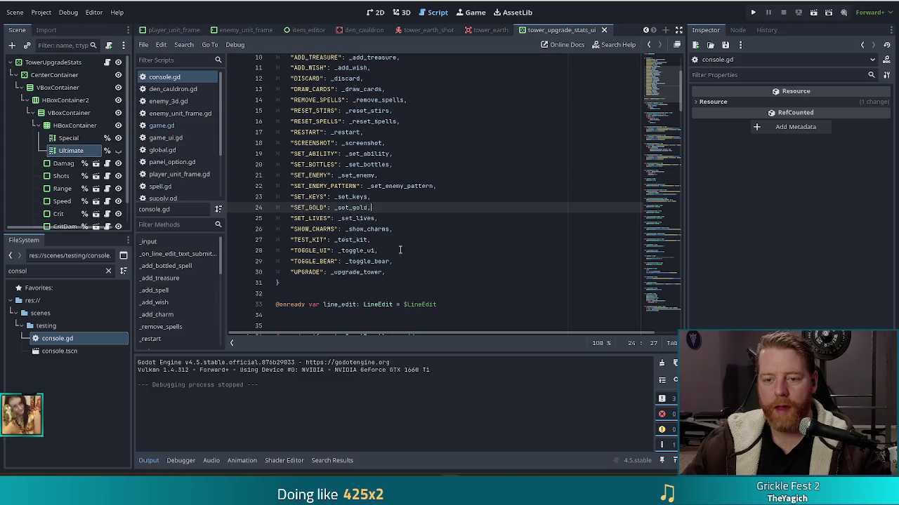
click(345, 272)
scroll(349, 274, down, 3)
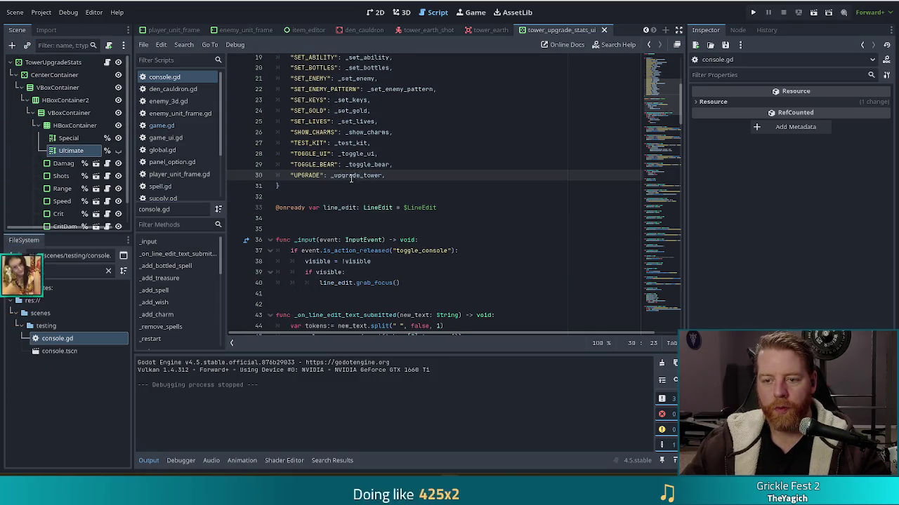
ctrl+click(356, 175)
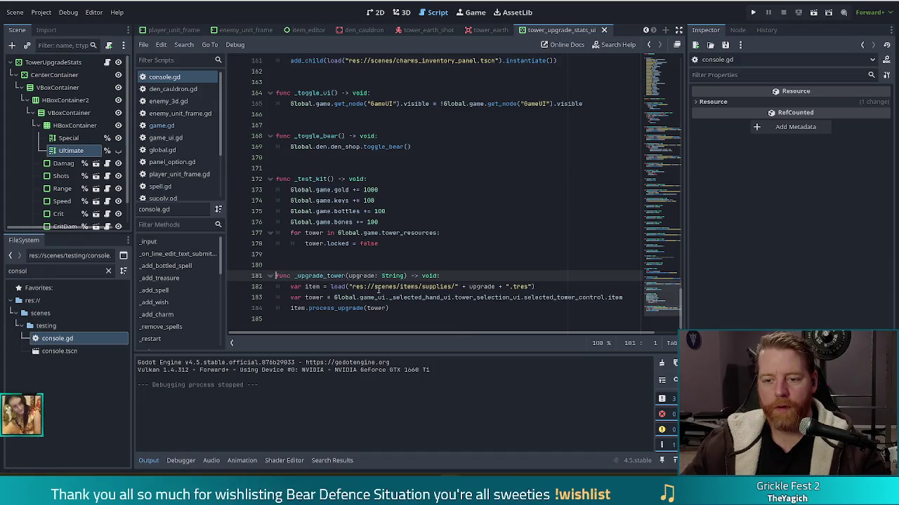
Remove _upgrade_tower's upgrade: String parameter and comment out its three body lines.
drag(405, 276, 349, 276)
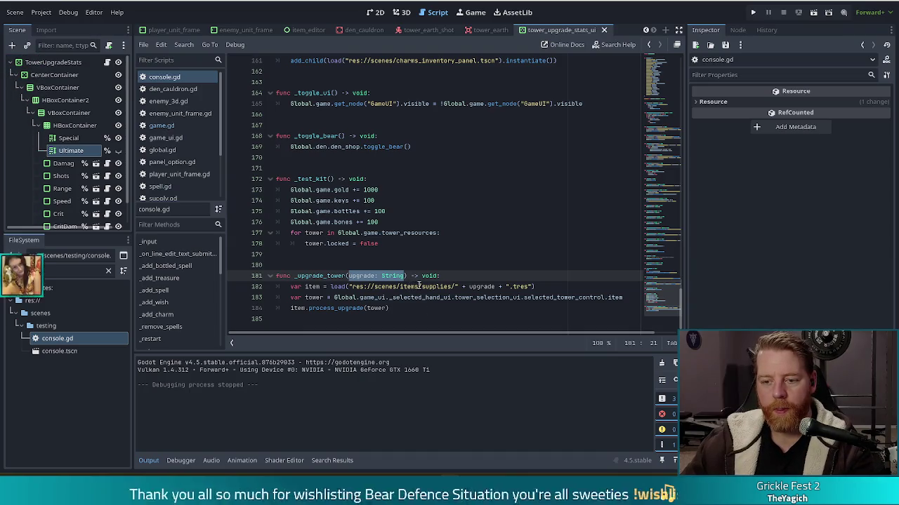
key(BackSpace)
drag(350, 286, 372, 307)
key(ctrl+k)
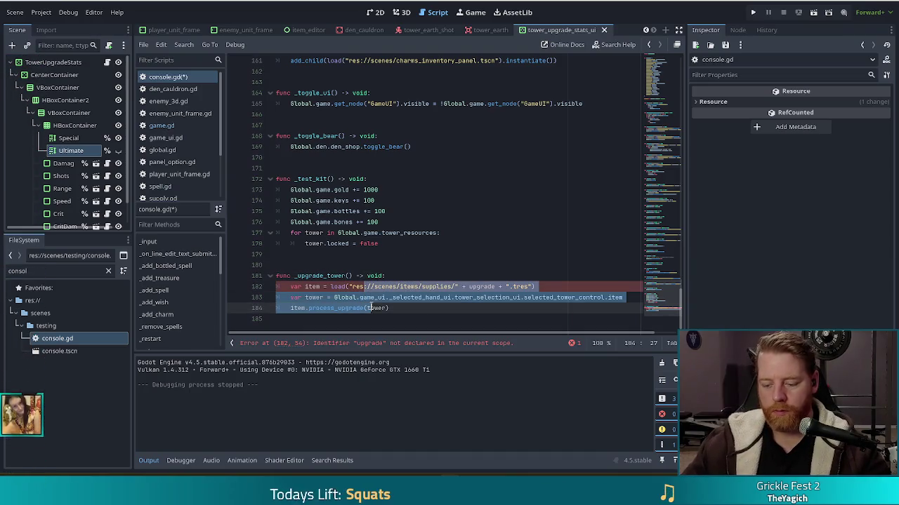
key(End)
key(Return)
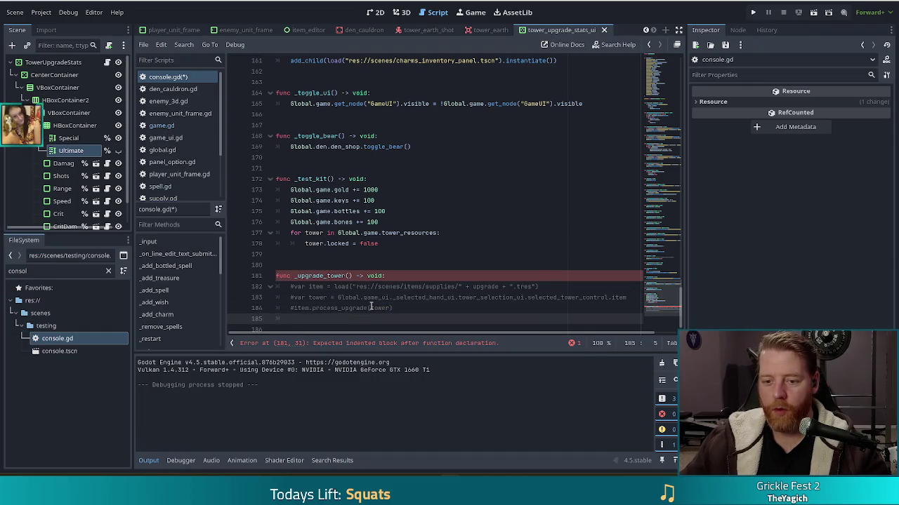
Add a line calling Global.game._upgrade_tower_ui.show_dialog() at the end of the function.
scroll(409, 265, down, 1)
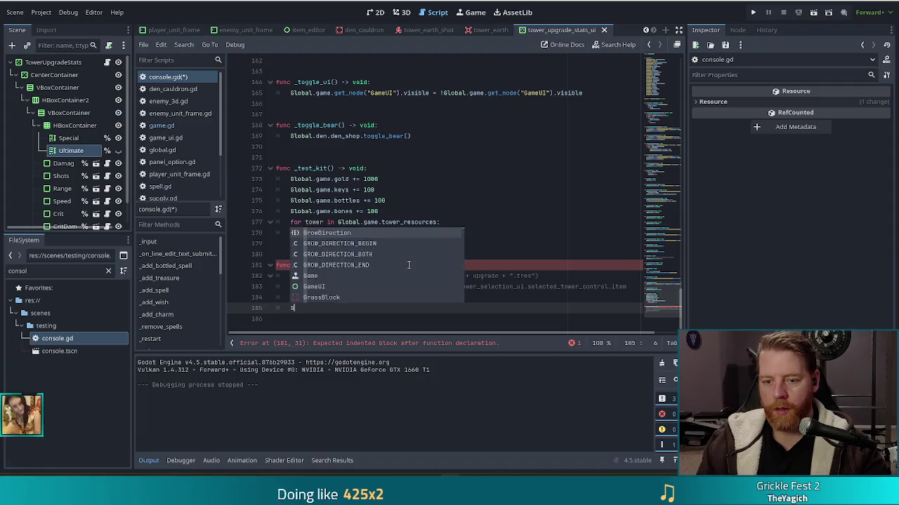
text(lobal.game.up)
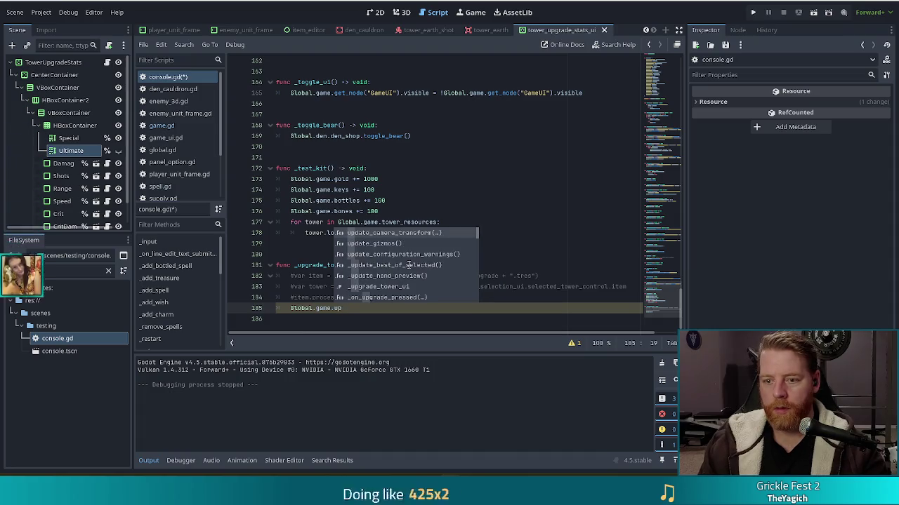
text(gra)
key(Return)
text(.)
click(179, 126)
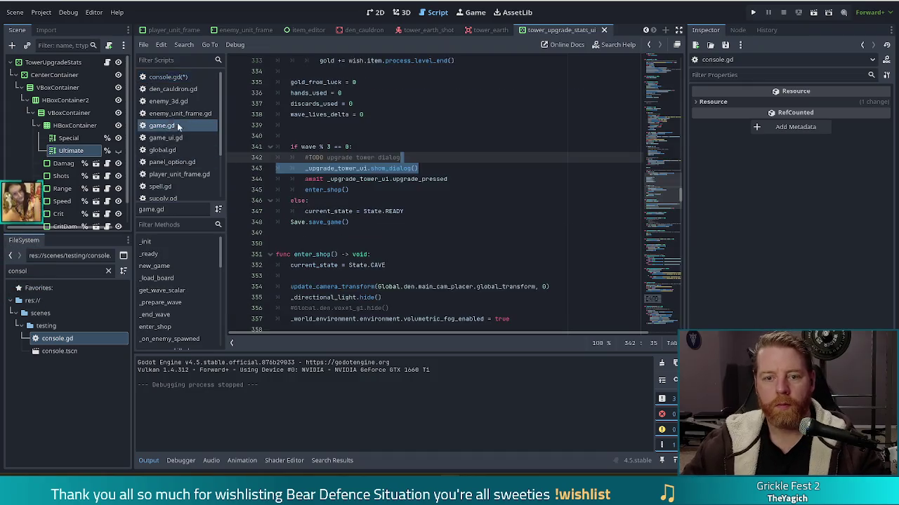
click(174, 77)
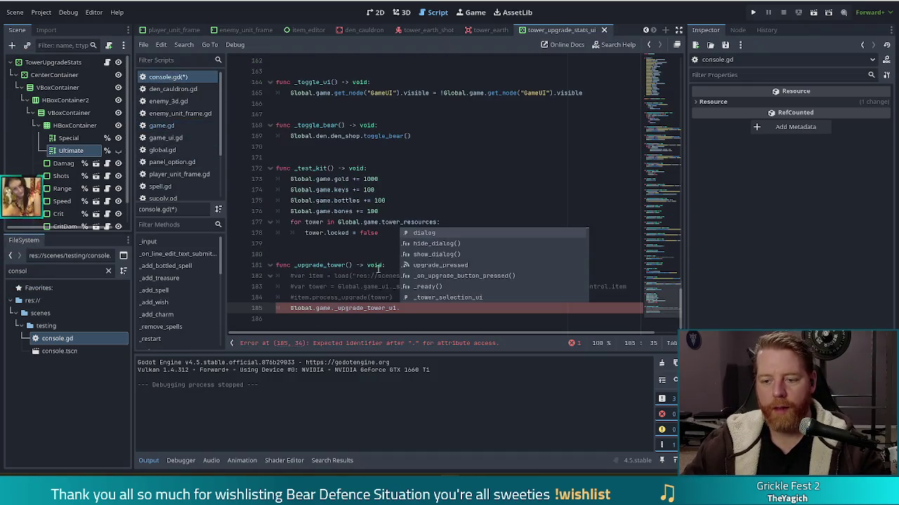
click(422, 308)
text(show)
key(Return)
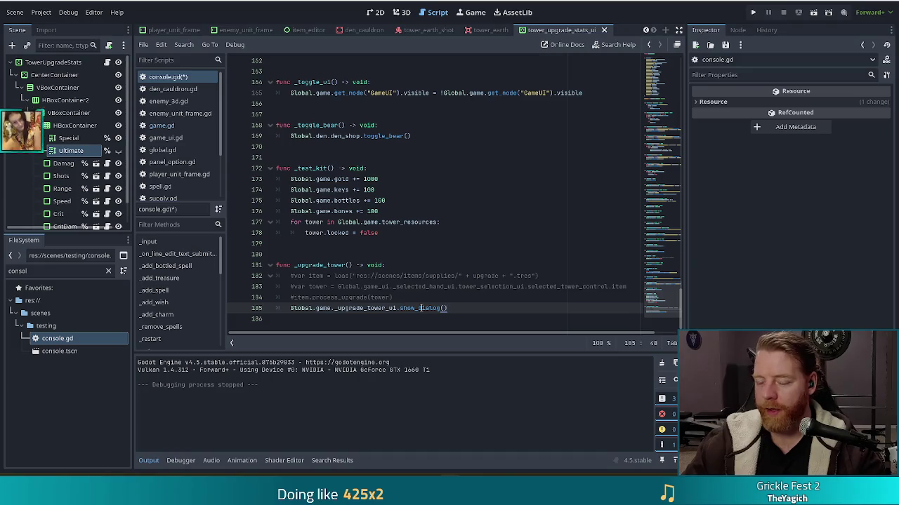
Save console.gd and launch the game to test the change.
key(ctrl+s)
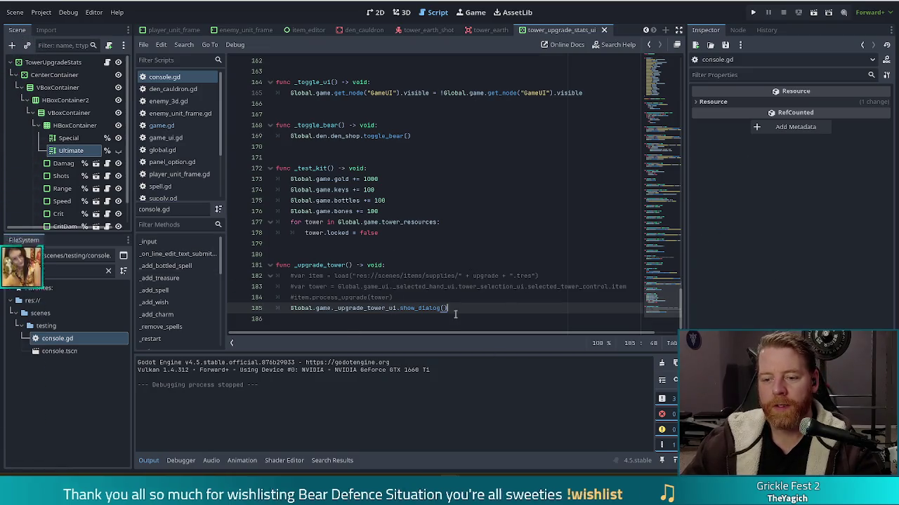
mouse_move(668, 253)
mouse_down()
mouse_move(665, 69)
mouse_move(669, 107)
mouse_up()
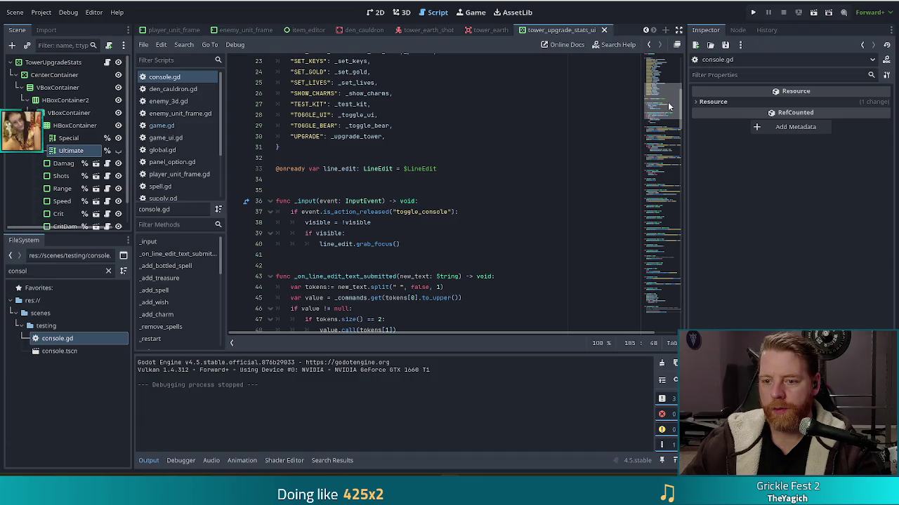
drag(669, 106, 669, 109)
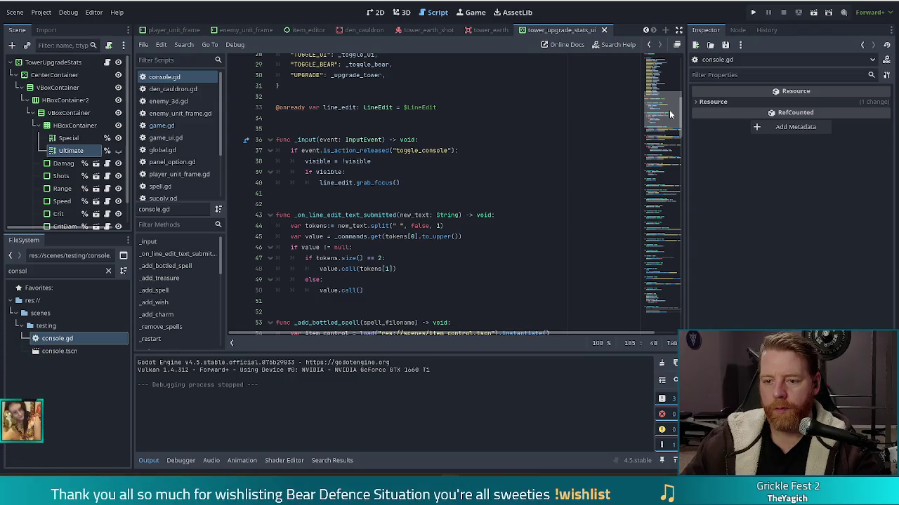
drag(669, 110, 669, 111)
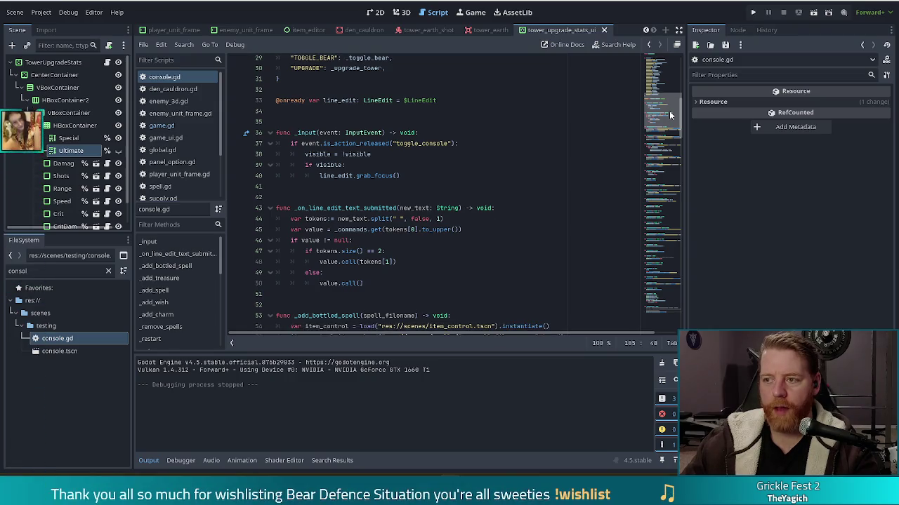
click(754, 14)
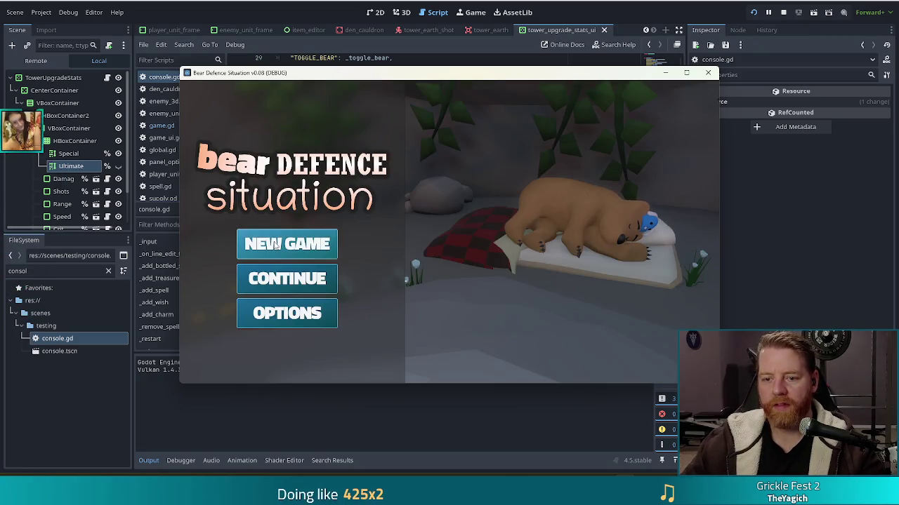
Start a new game and run the upgrade command from the in-game console.
click(276, 246)
key(grave)
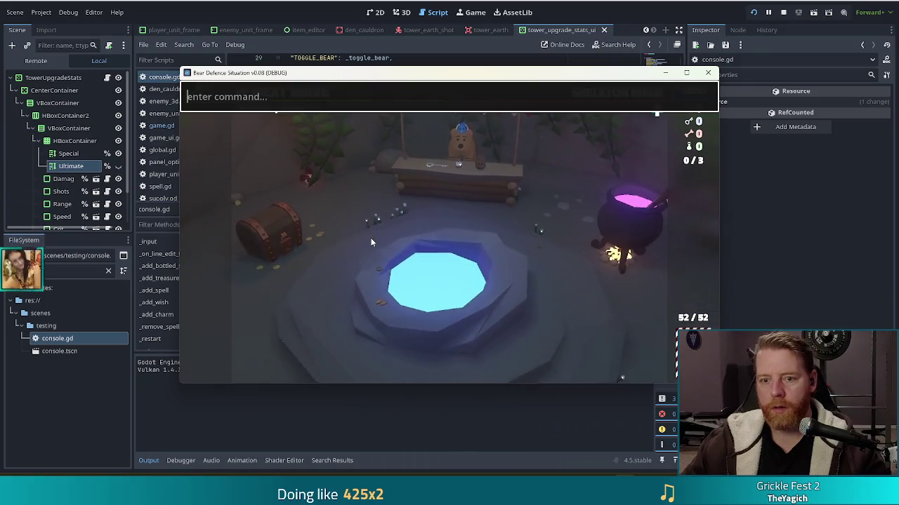
text(upgrae)
key(Return)
key(grave)
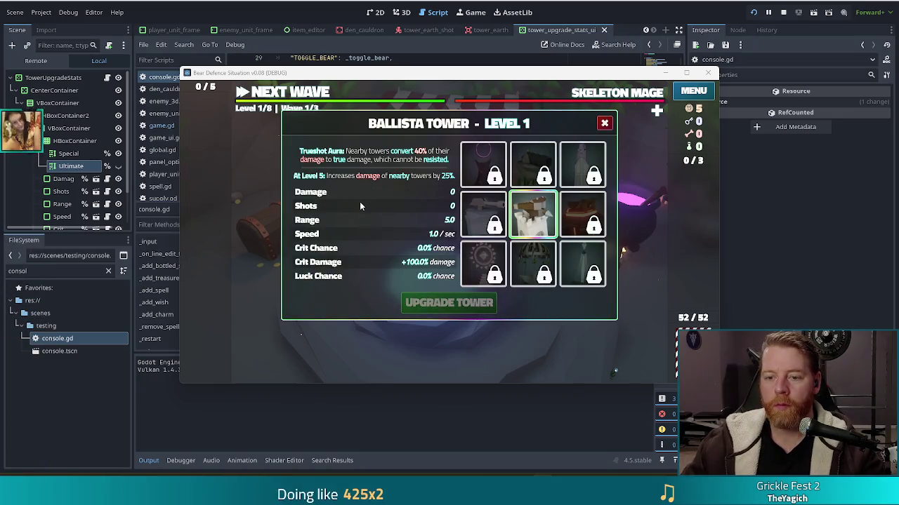
Upgrade the Ballista Tower, close its panel, and rerun upgrade from the console.
click(449, 303)
click(440, 302)
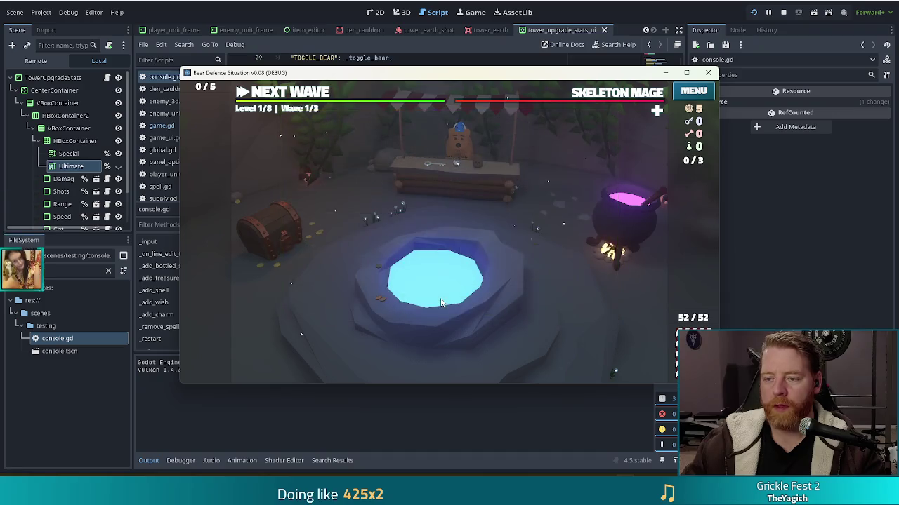
key(grave)
text(upgrade)
key(Return)
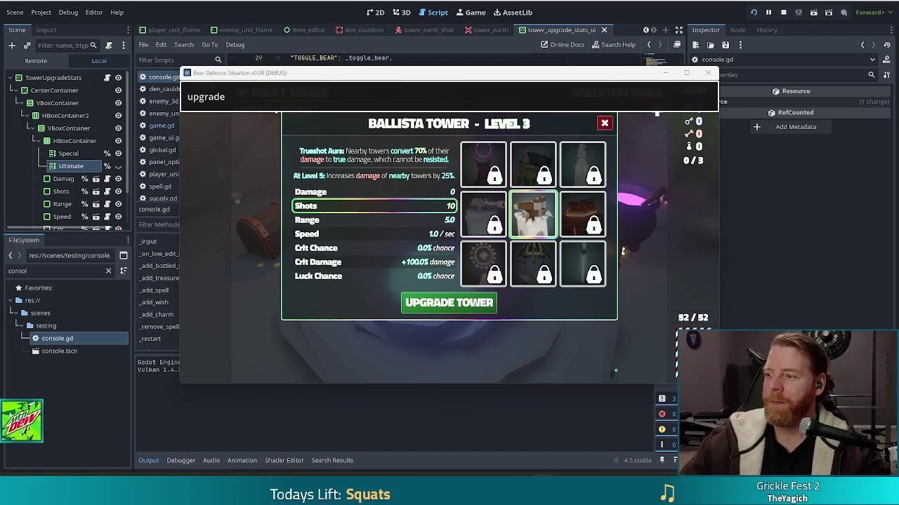
Dismiss the command bar with Escape to review the Level 3 Ballista Tower stats.
key(Escape)
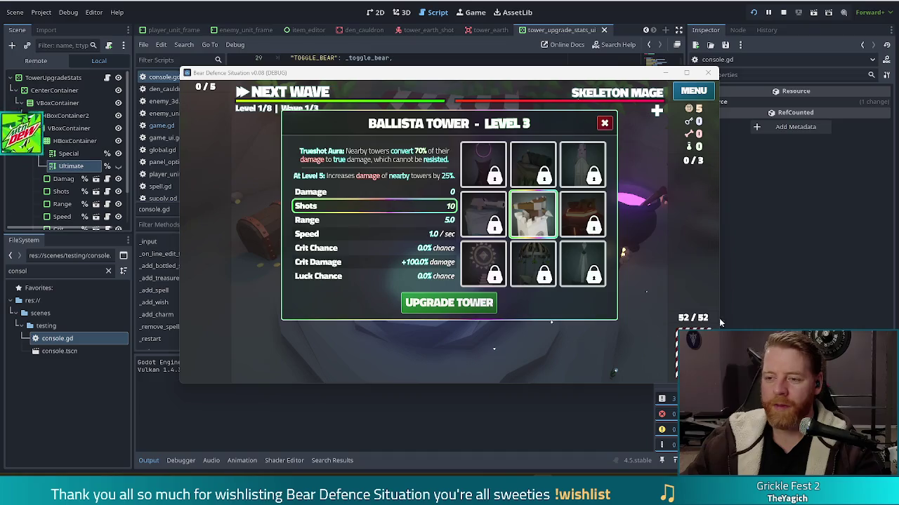
Upgrade the Ballista Tower one level and resubmit upgrade to reopen its dialog.
mouse_move(546, 222)
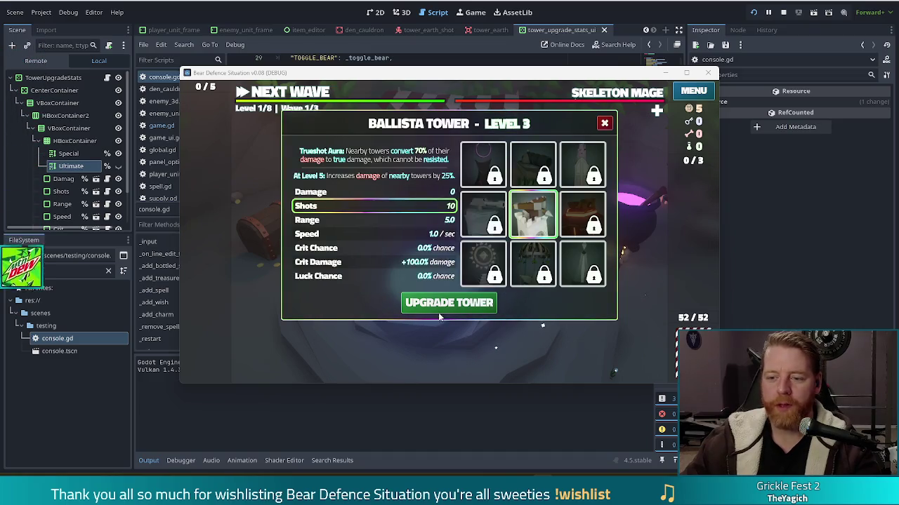
click(486, 306)
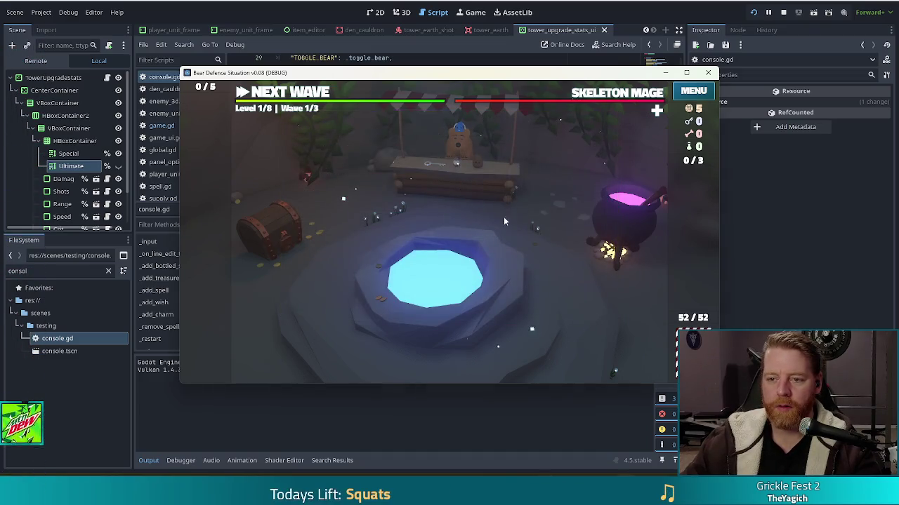
key(grave)
key(BackSpace)
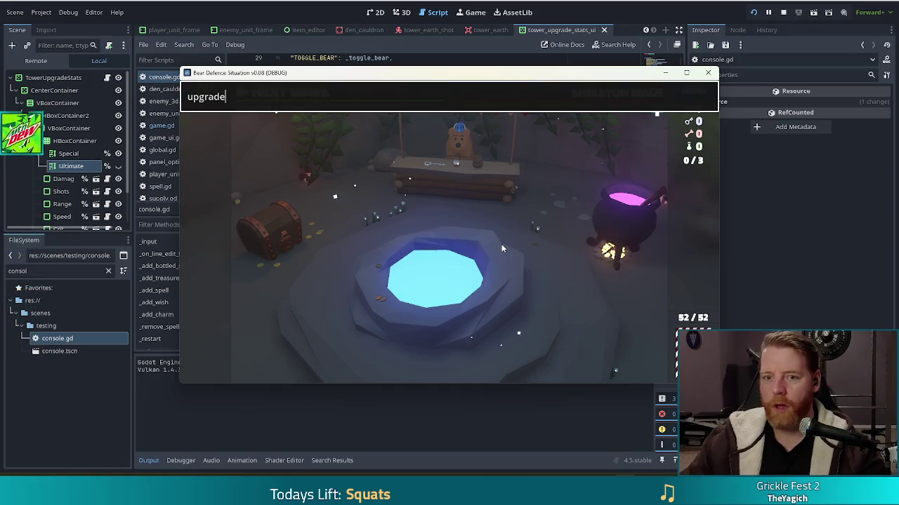
key(Return)
mouse_move(528, 231)
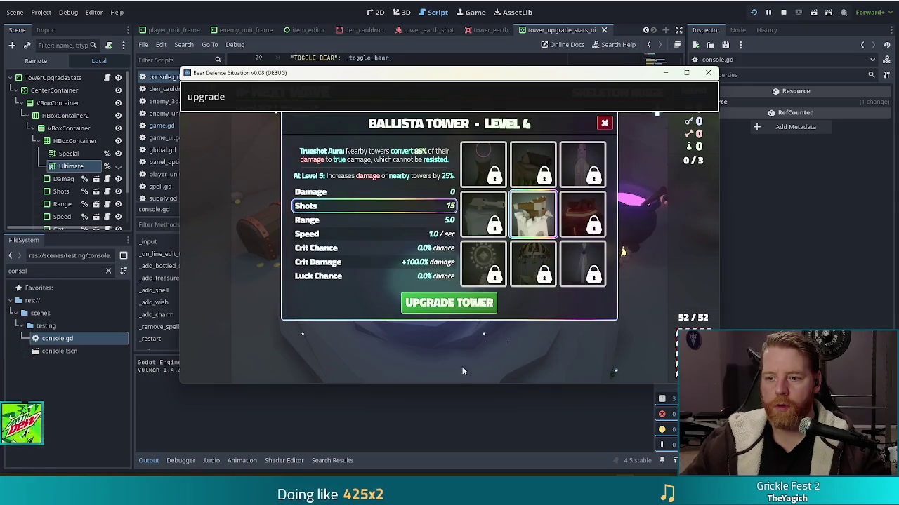
key(Escape)
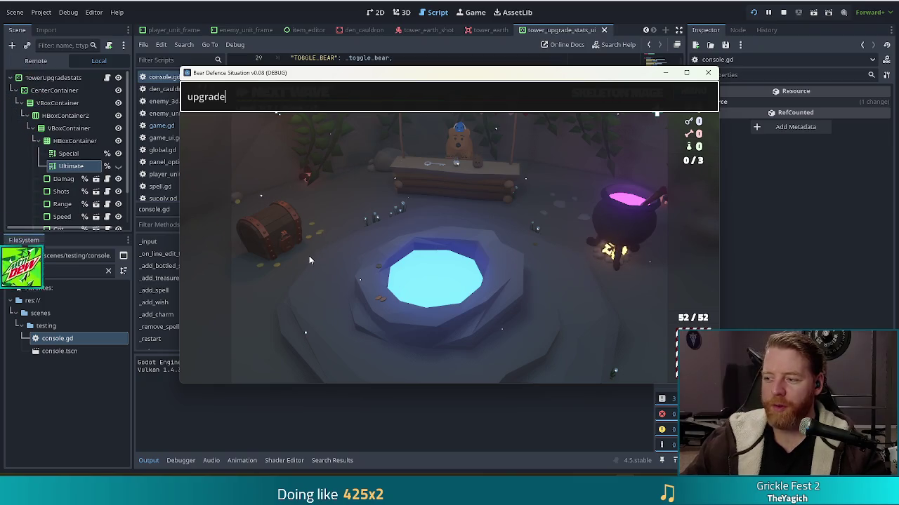
key(Return)
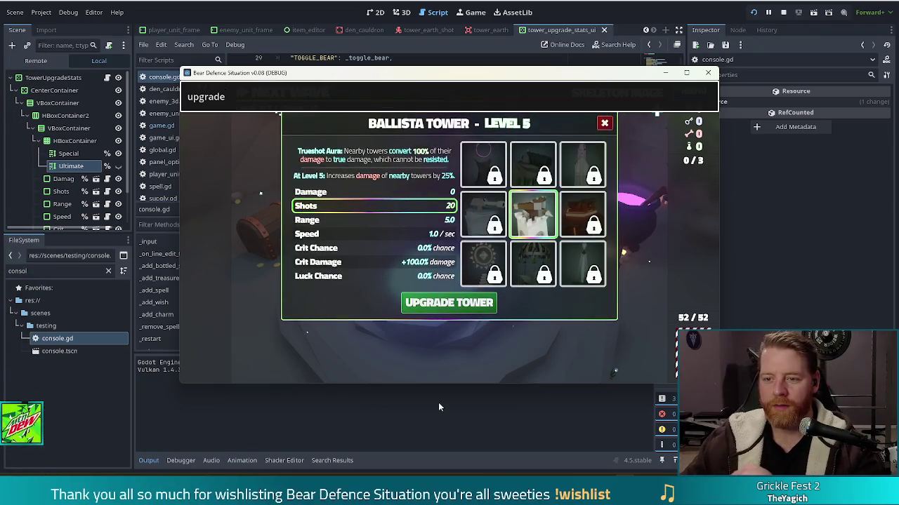
Keep upgrading the Ballista Tower via the console until Level 8 with 115% aura.
click(421, 306)
click(250, 96)
key(Return)
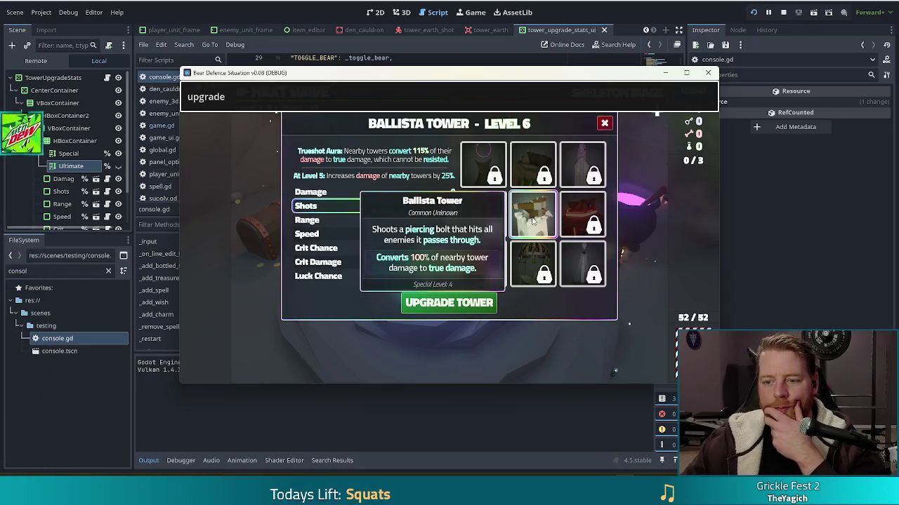
click(421, 304)
click(250, 91)
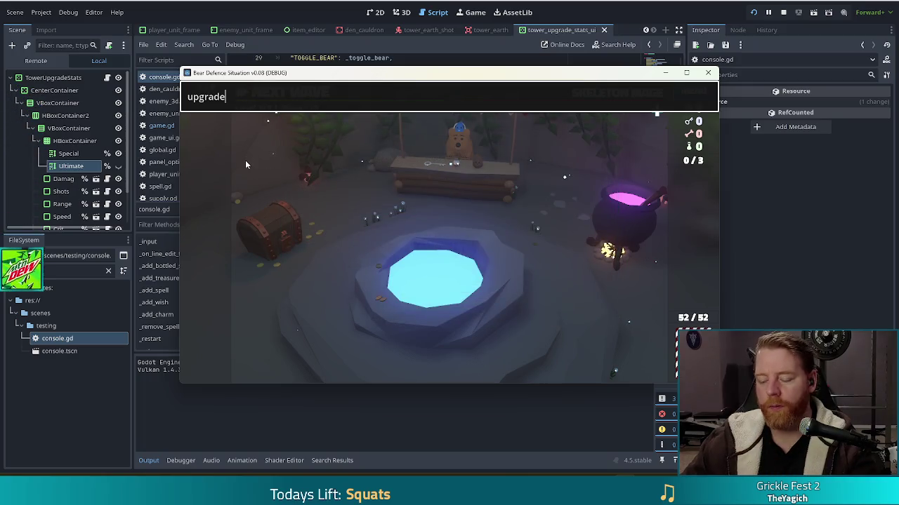
key(Return)
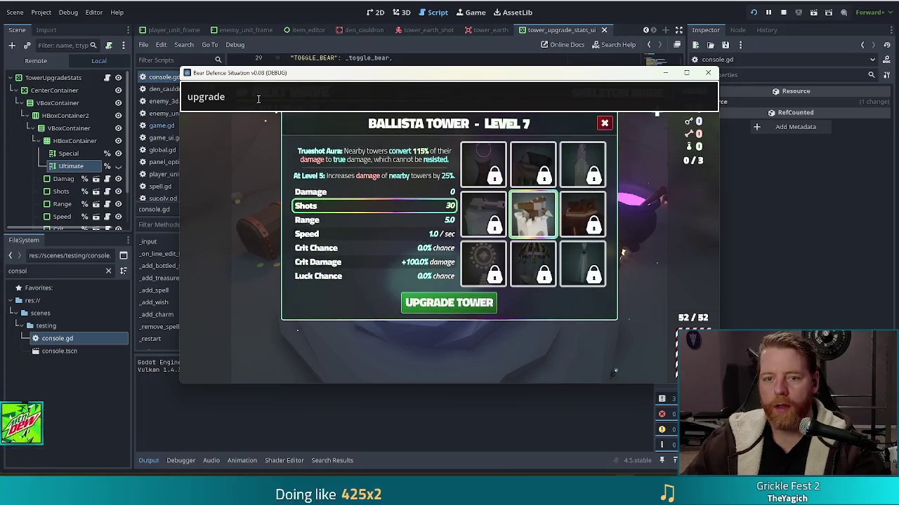
click(477, 303)
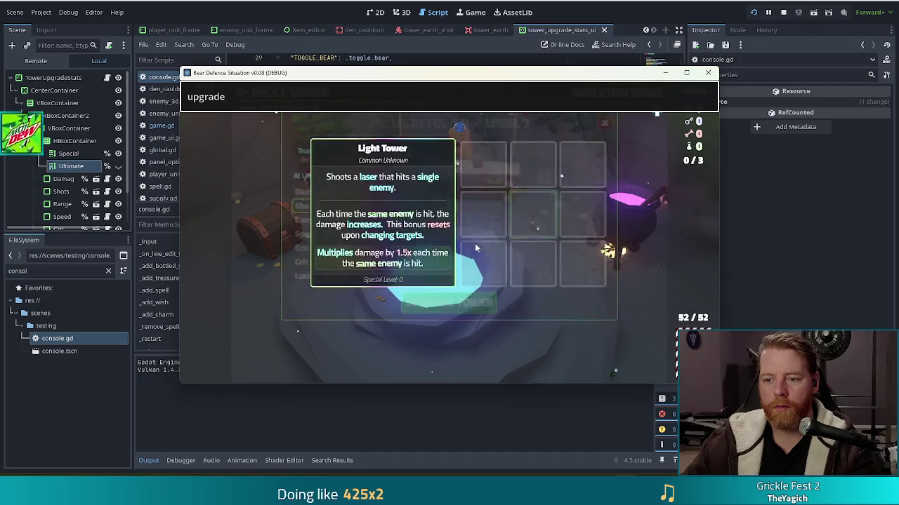
click(344, 96)
key(Return)
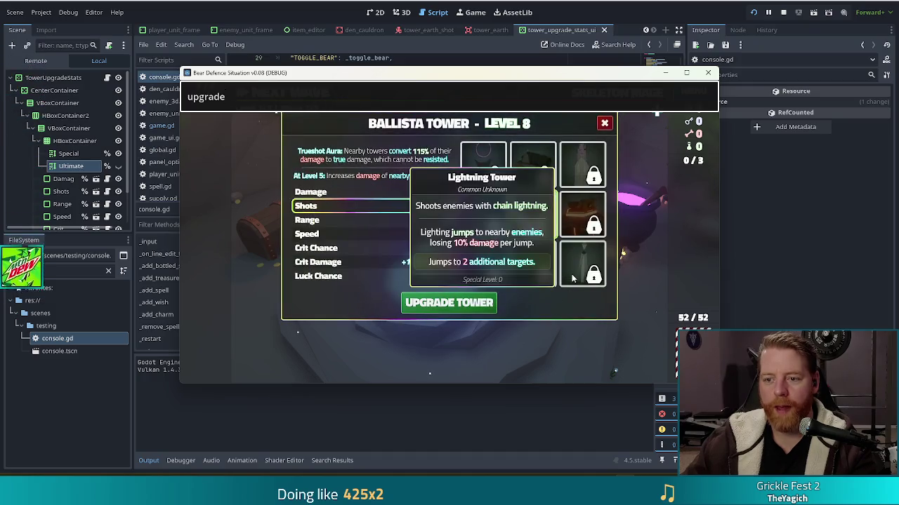
mouse_move(537, 222)
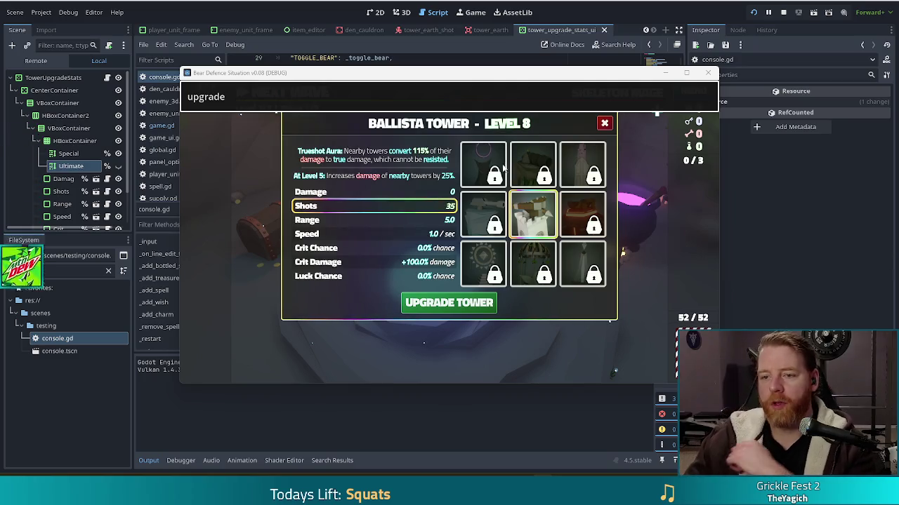
Stop the running game with F8 to return to console.gd.
key(F8)
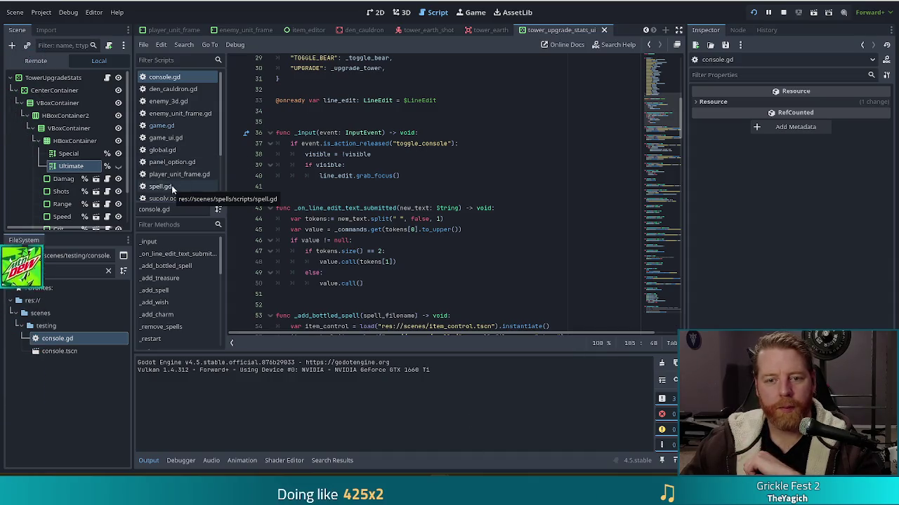
Open tower.gd and inspect get_special_string's special_bonus and level lines 53–55.
scroll(172, 182, down, 2)
scroll(172, 167, down, 2)
click(167, 144)
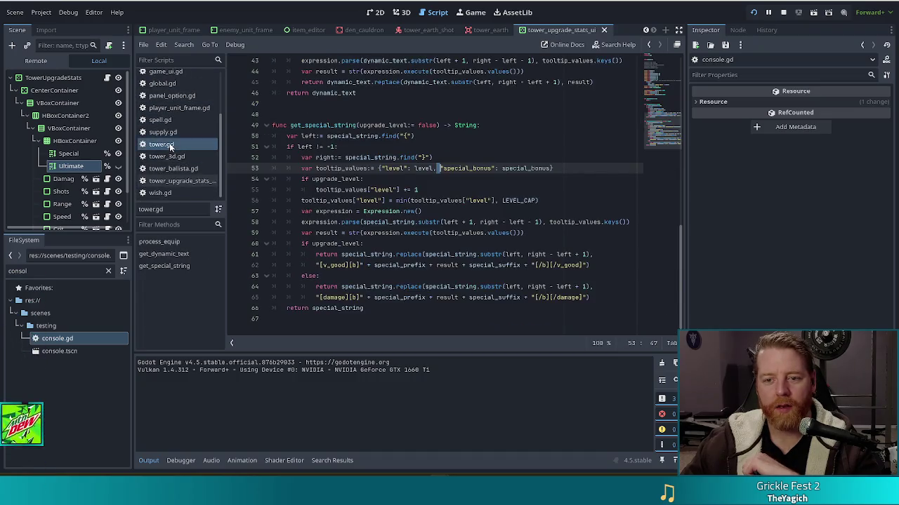
click(461, 170)
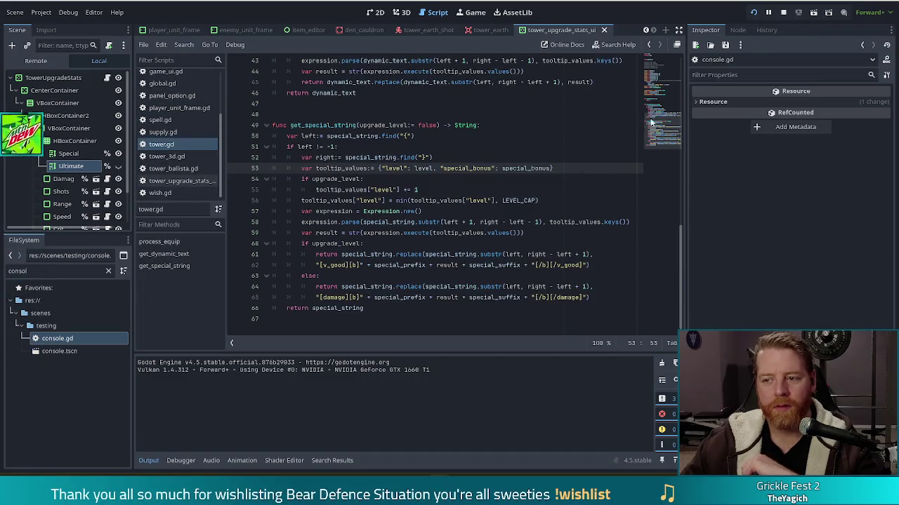
click(383, 190)
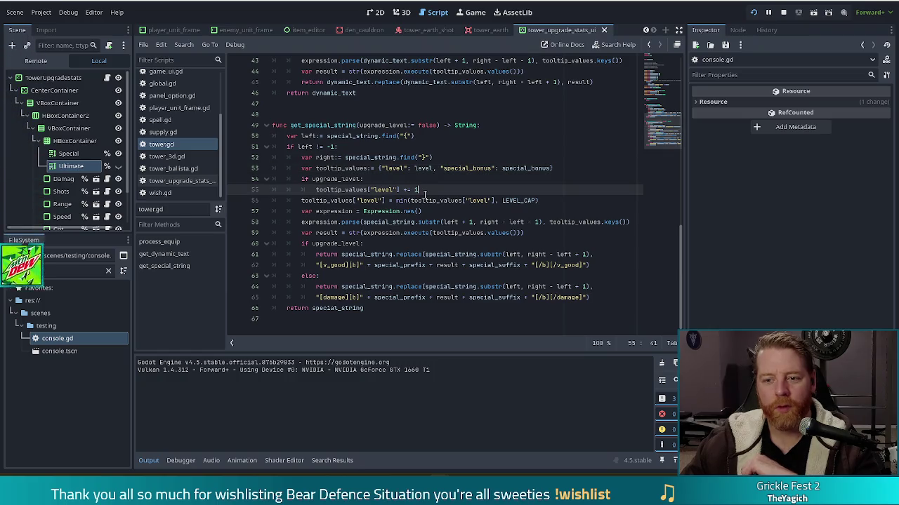
key(Left)
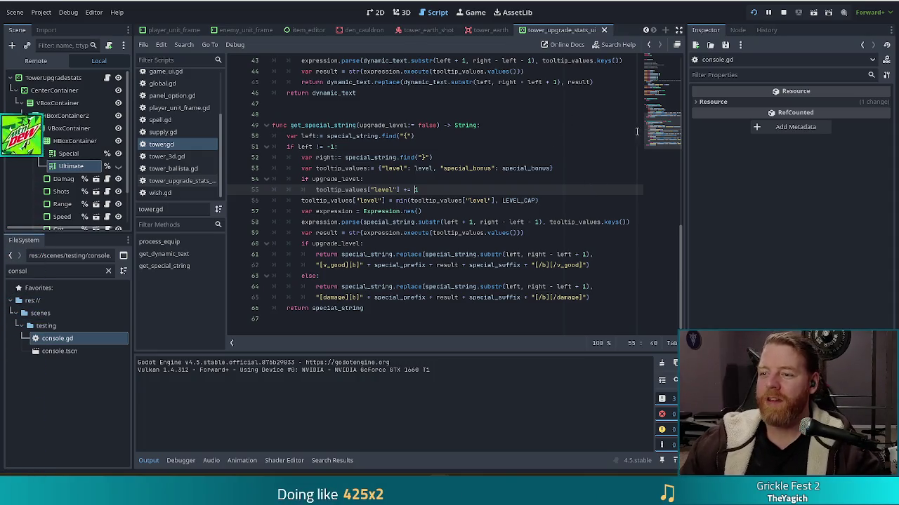
Check the LEVEL_CAP constant on line 5 and relaunch the game.
scroll(408, 99, up, 10)
click(378, 105)
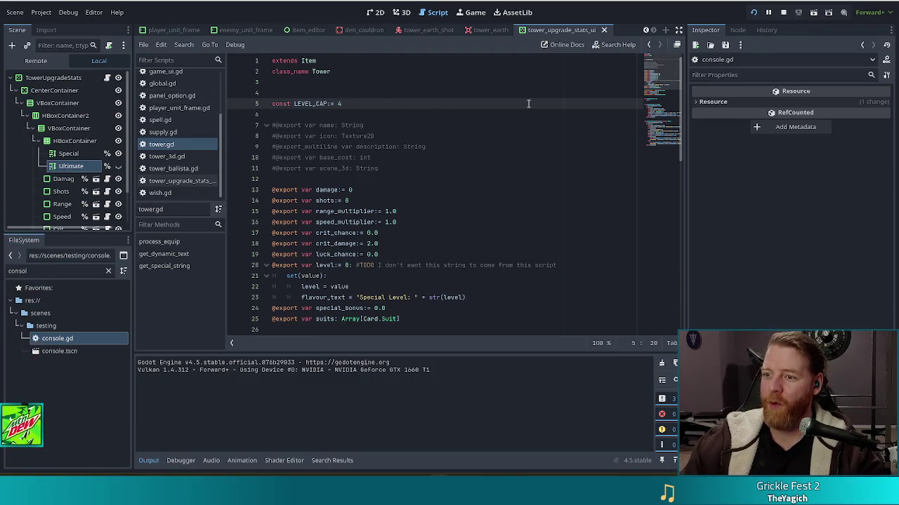
scroll(378, 107, down, 10)
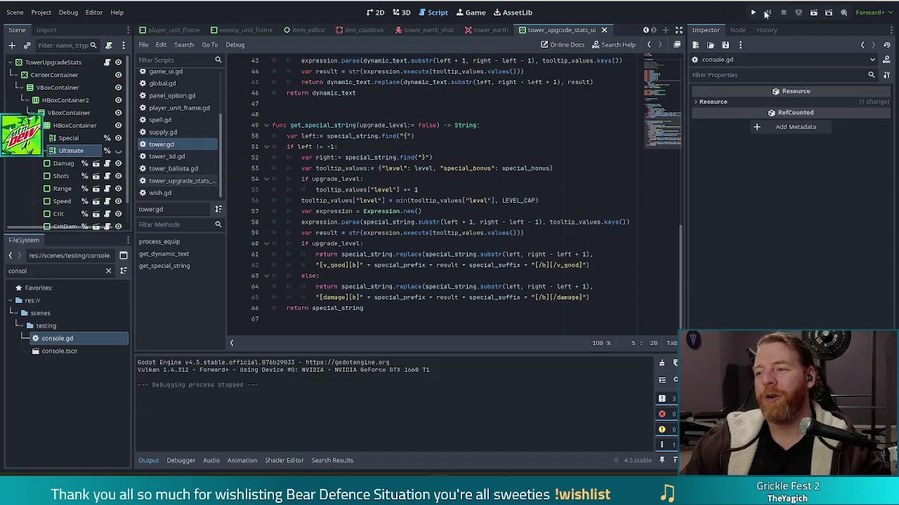
click(751, 13)
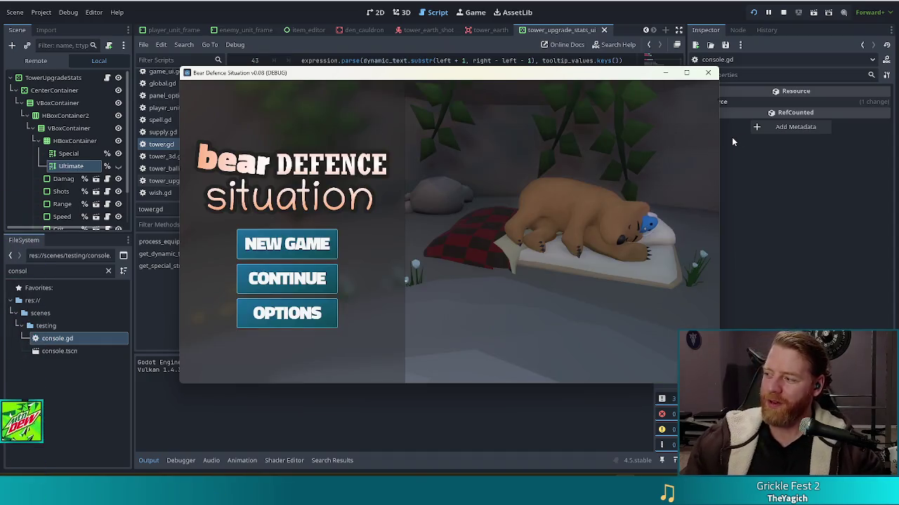
Start a new game and repeatedly upgrade the Ballista Tower to Level 6 with 25 shots.
click(288, 245)
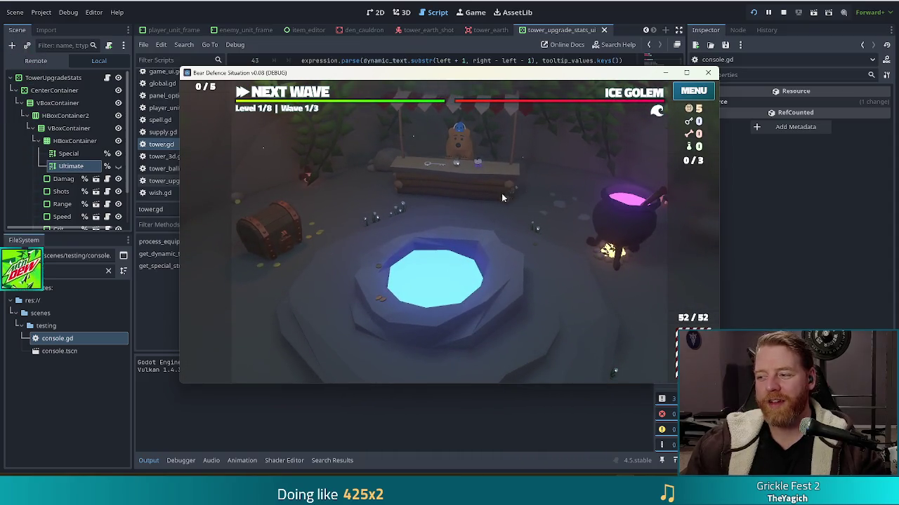
key(grave)
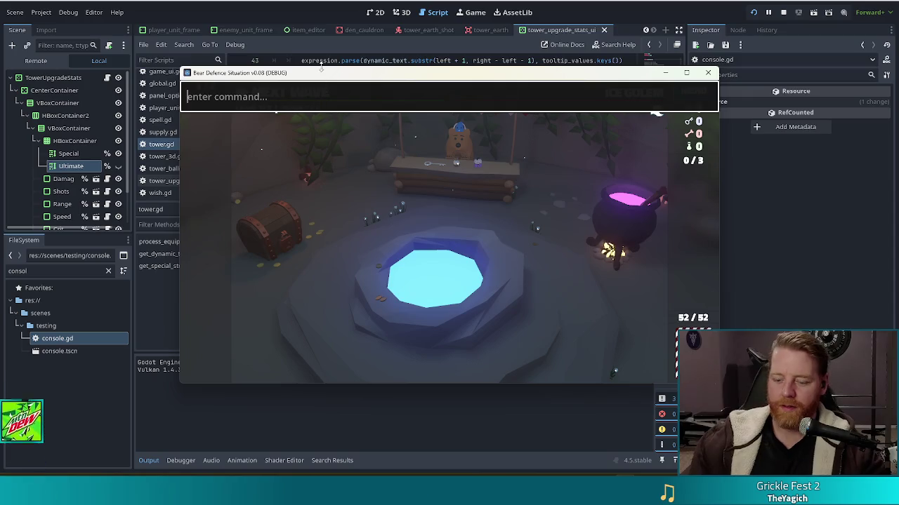
text(upgrade)
key(Return)
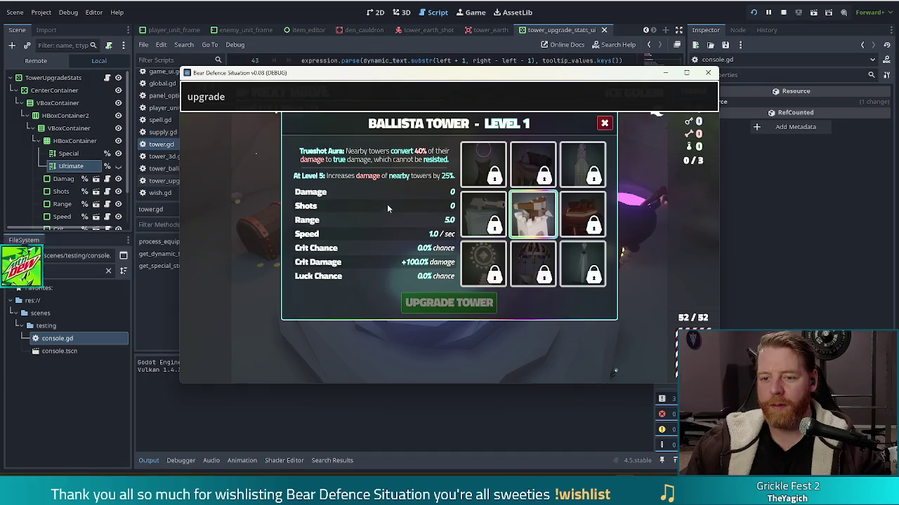
click(460, 305)
click(459, 307)
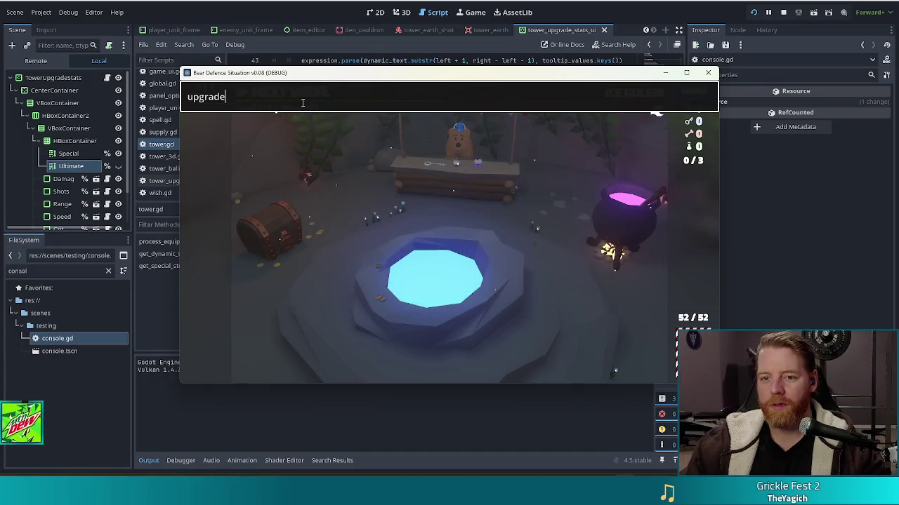
key(Return)
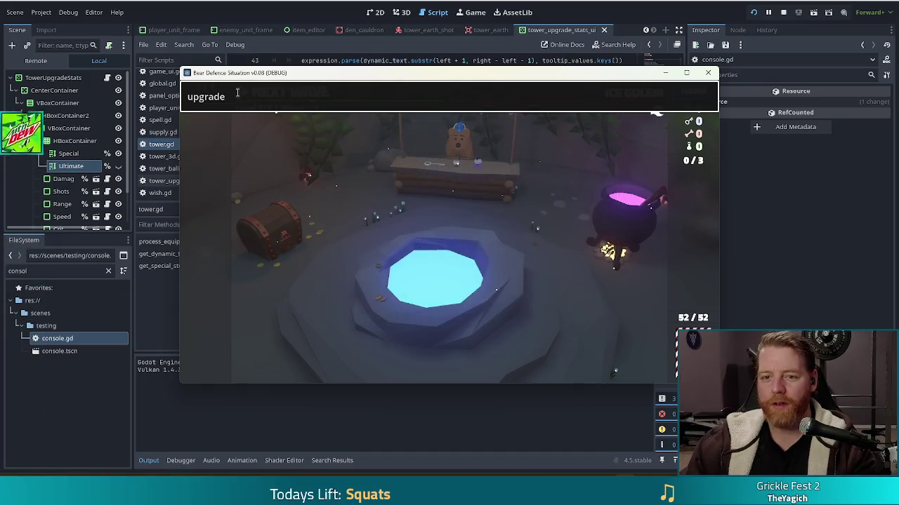
click(309, 98)
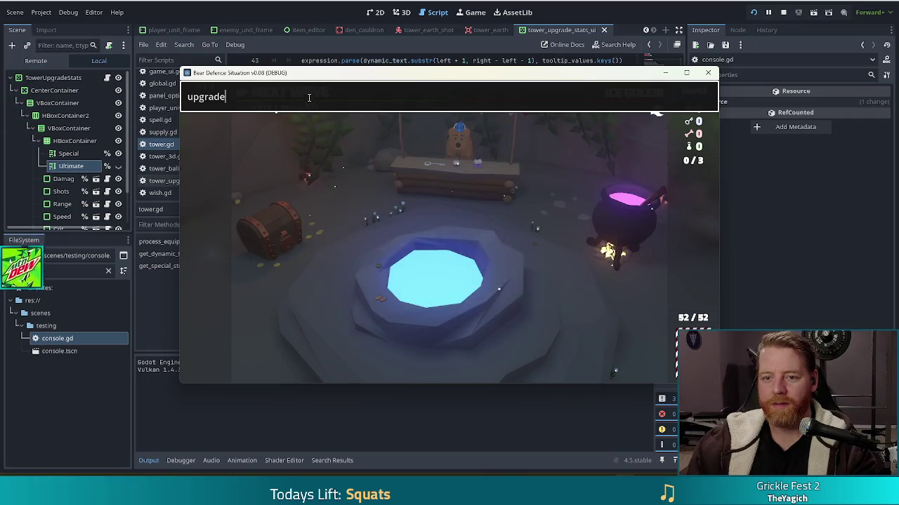
key(Return)
click(485, 307)
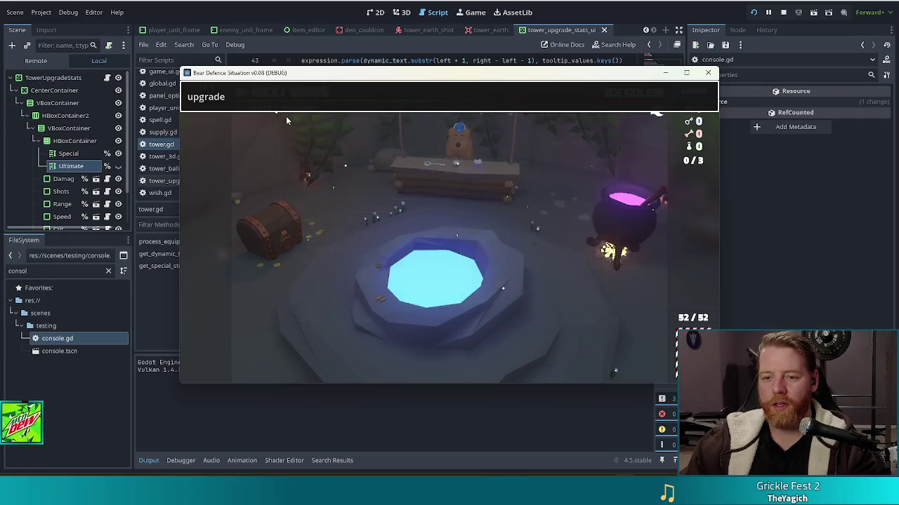
mouse_move(521, 214)
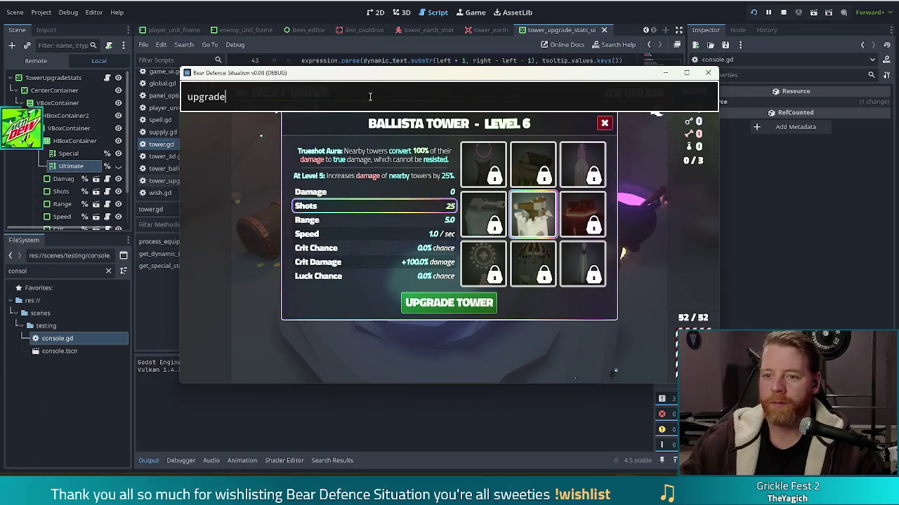
Close the console and view the Level 6 Ballista card at Special Level 4, 100% conversion.
key(Escape)
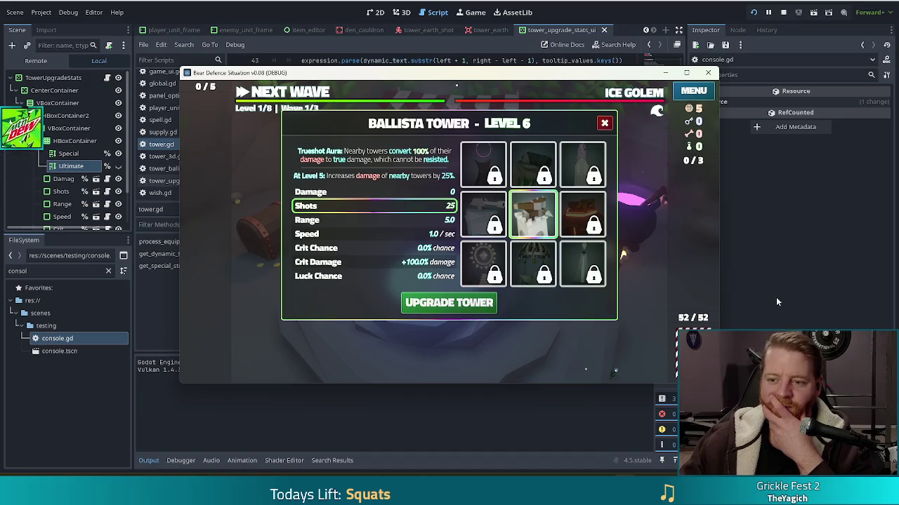
mouse_move(585, 250)
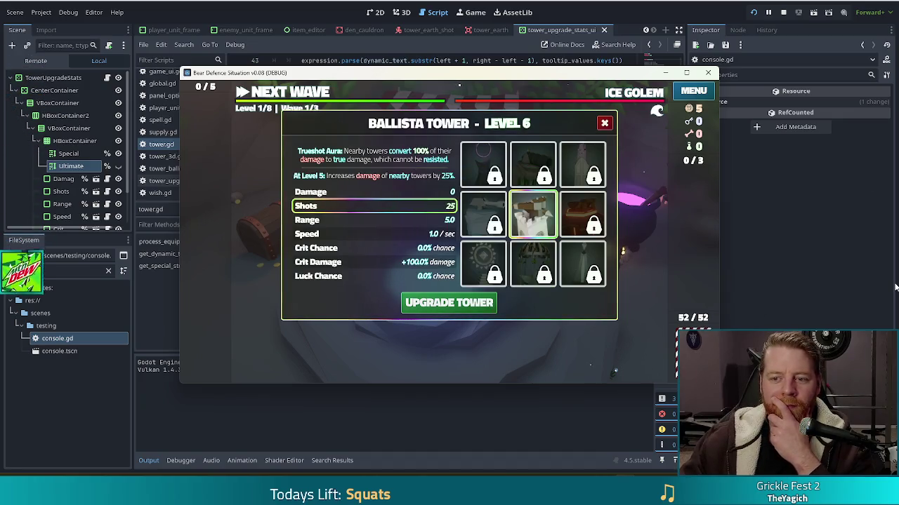
mouse_move(541, 222)
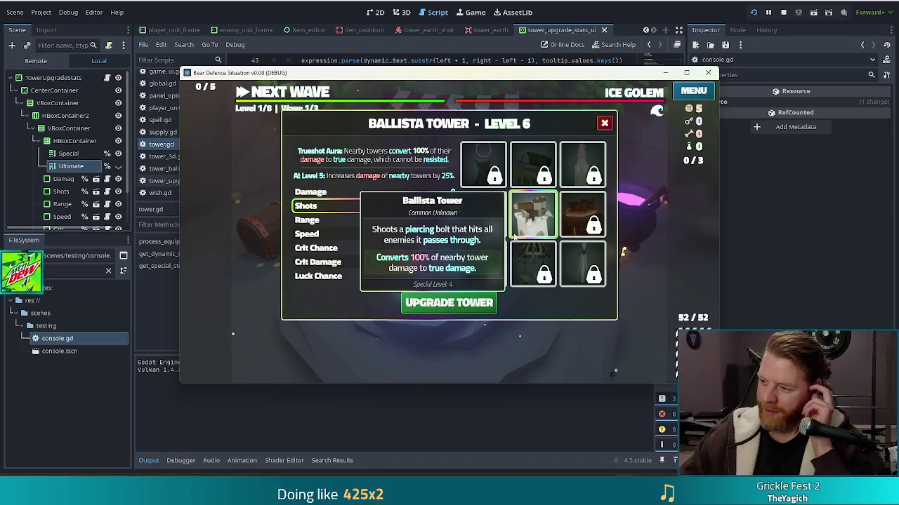
mouse_move(511, 245)
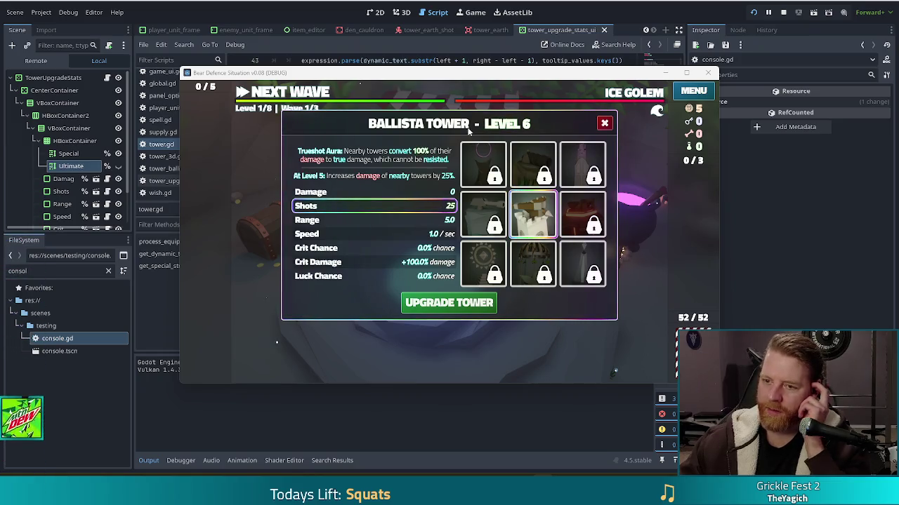
Review _on_selected_changed in tower_upgrade_stats_ui.gd around line 85, then switch to console.gd.
click(412, 232)
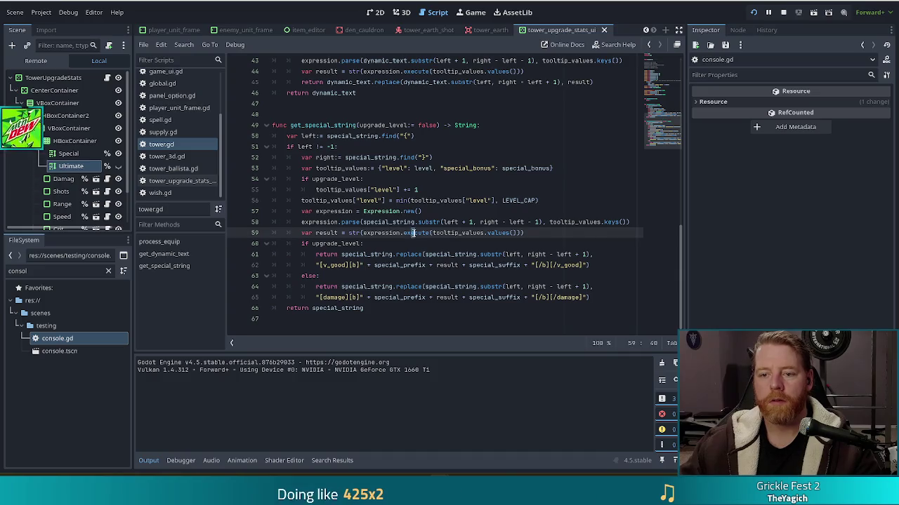
scroll(449, 242, up, 4)
key(alt+Left)
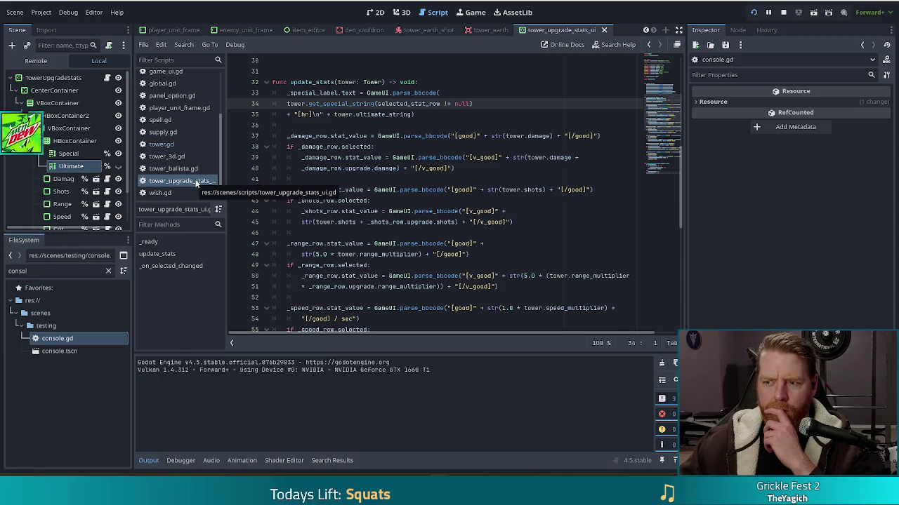
scroll(397, 249, up, 8)
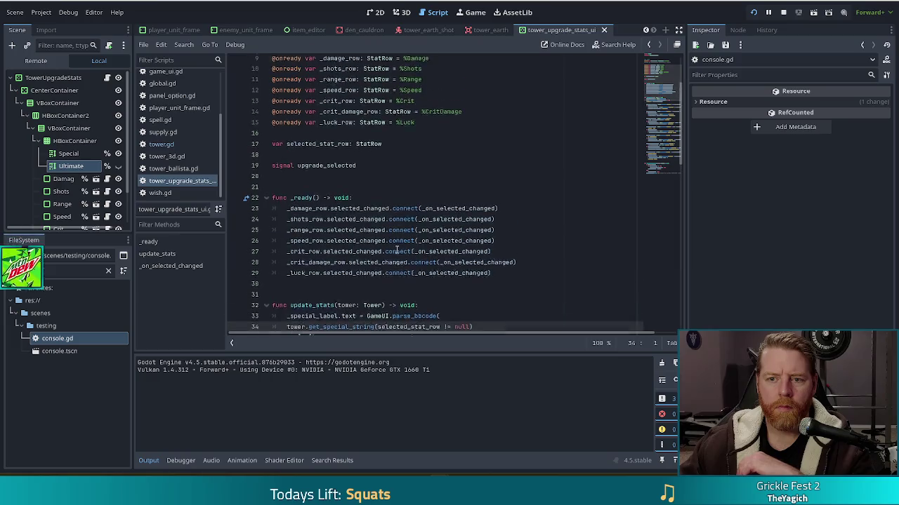
scroll(396, 249, up, 2)
scroll(397, 249, down, 9)
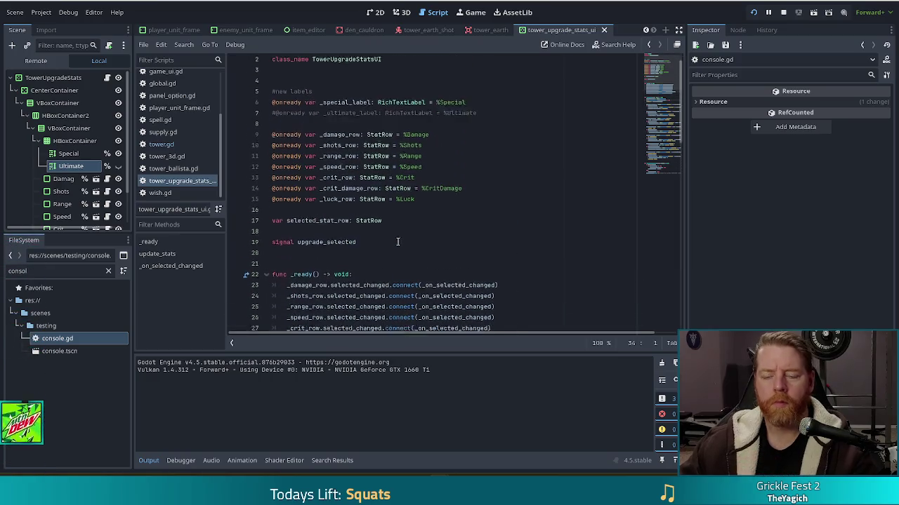
scroll(399, 237, down, 12)
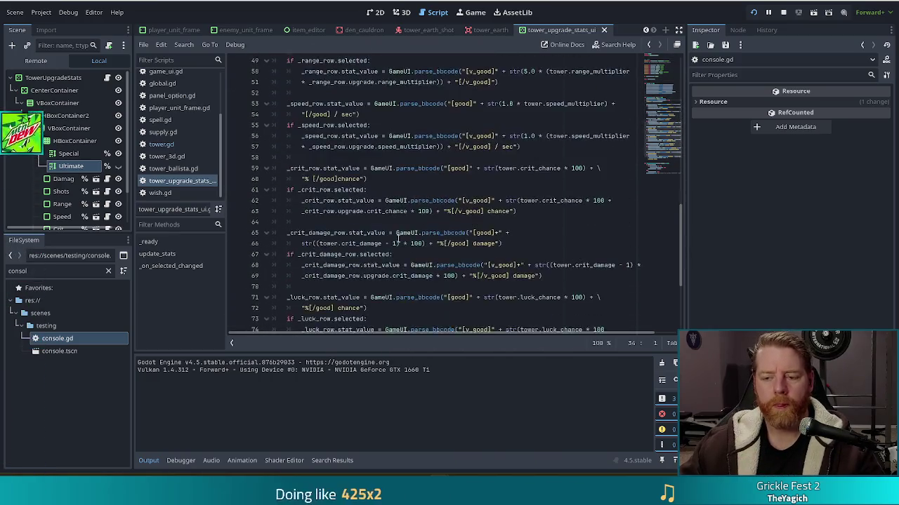
click(428, 297)
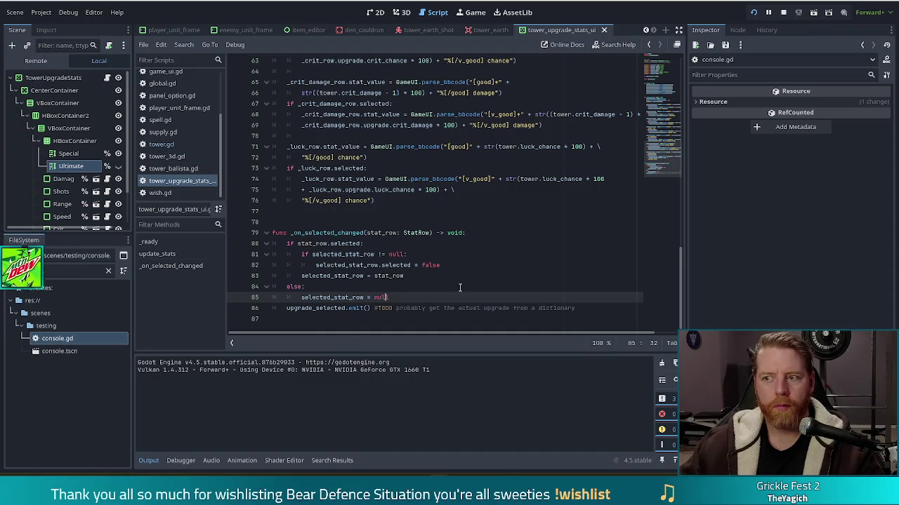
scroll(175, 91, up, 3)
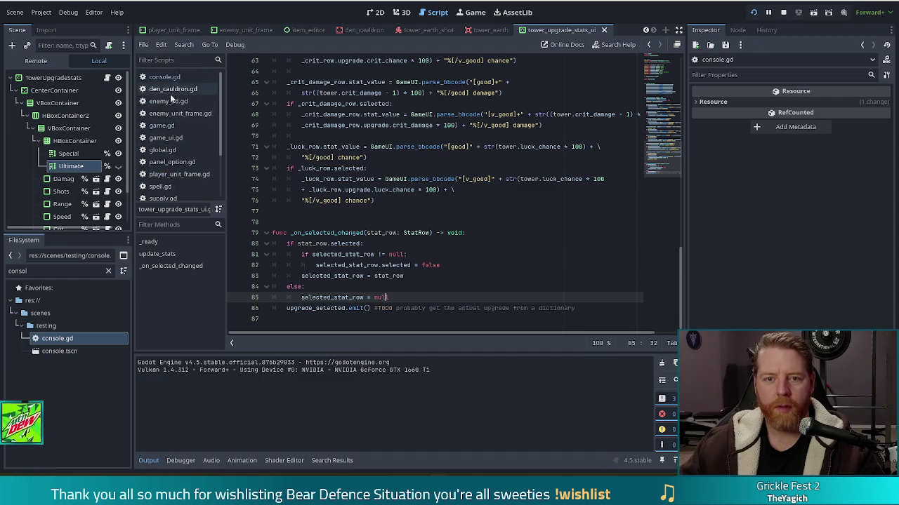
click(177, 79)
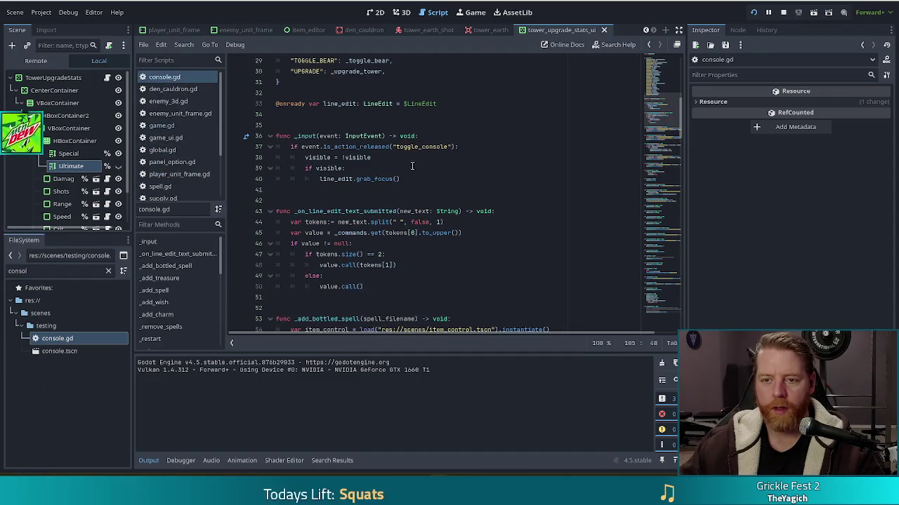
Follow _upgrade_tower in console.gd to the _upgrade_tower_ui declaration in game.gd.
scroll(599, 181, up, 8)
scroll(498, 165, down, 6)
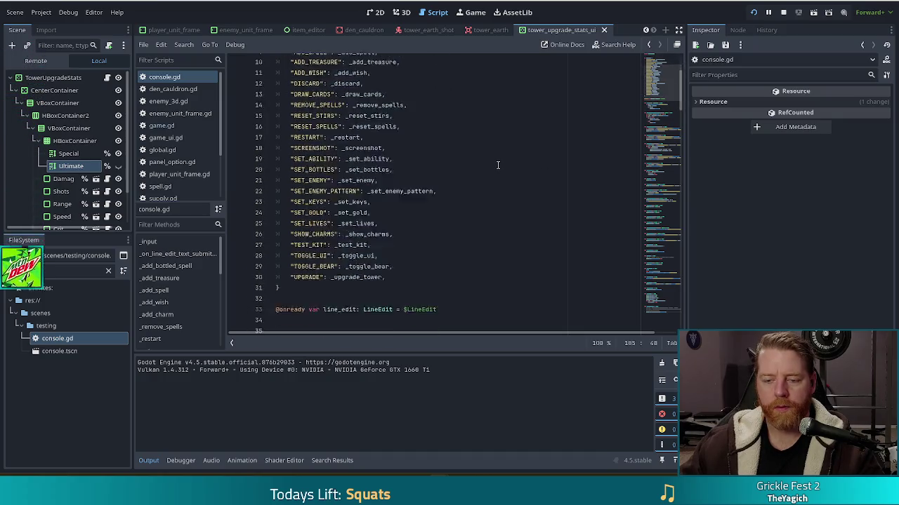
scroll(500, 168, down, 3)
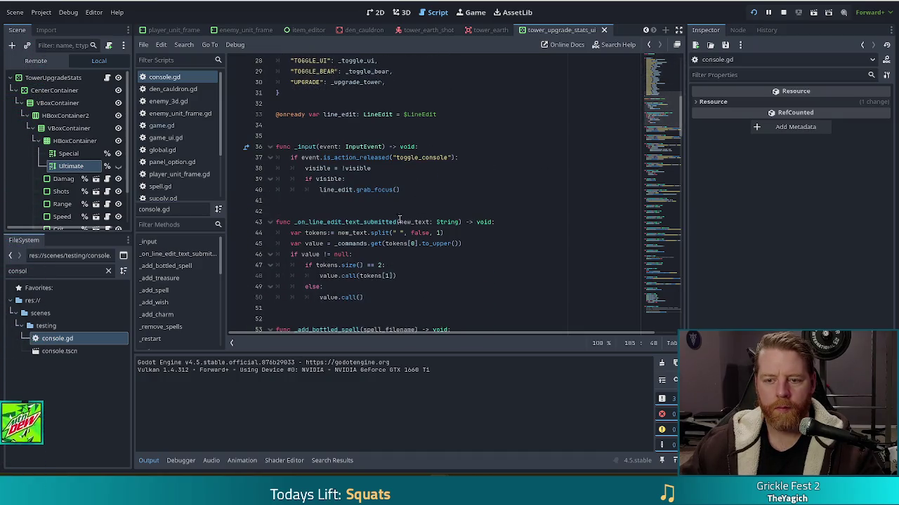
scroll(417, 220, up, 2)
ctrl+click(357, 152)
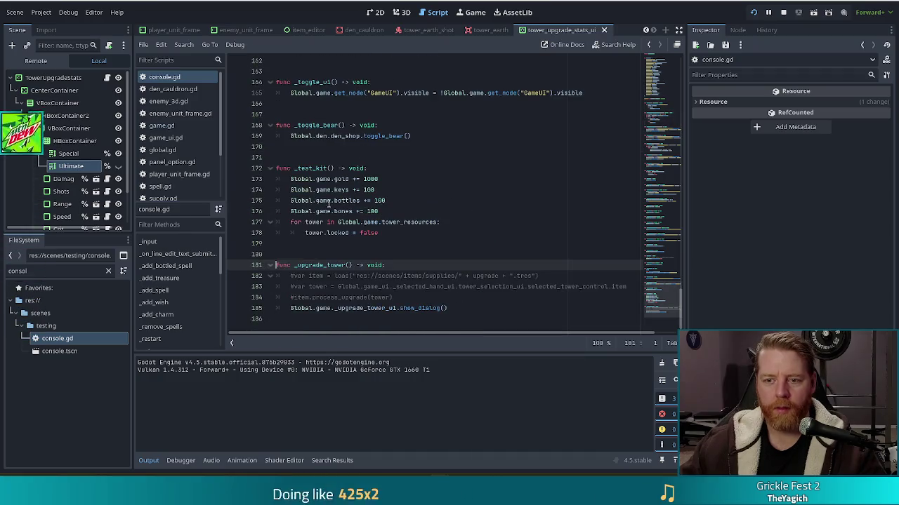
click(391, 287)
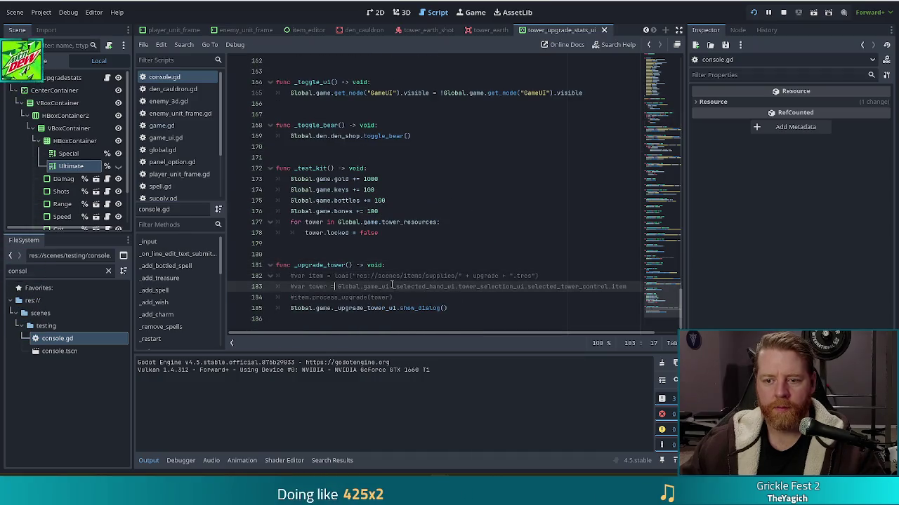
ctrl+click(368, 308)
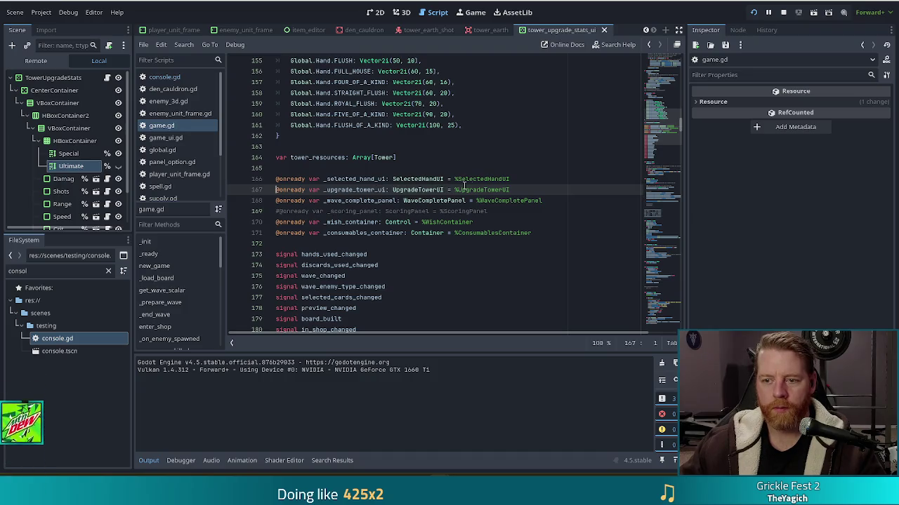
Filter the FileSystem by 'upgrade' and open the upgrade_tower_ui.tscn scene.
scroll(190, 162, down, 3)
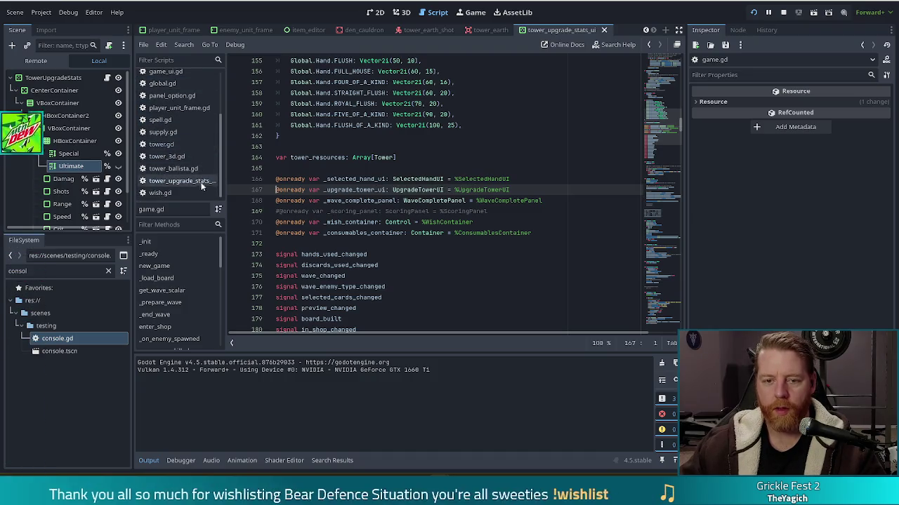
double_click(7, 270)
text(upgrade)
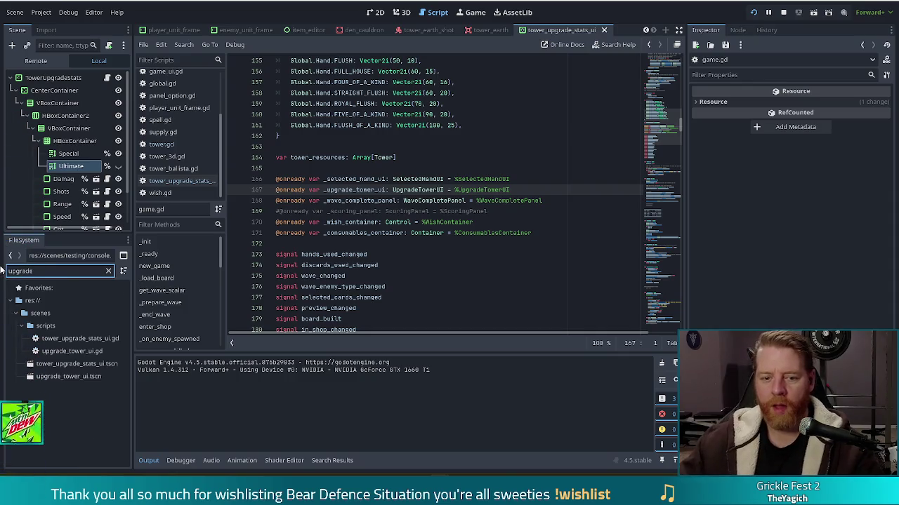
click(59, 377)
double_click(58, 378)
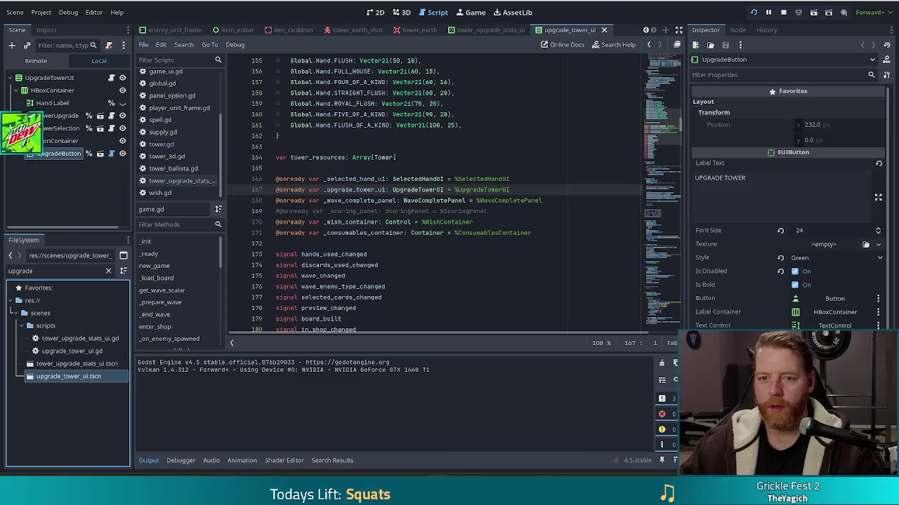
View the upgrade_tower_ui scene in 2D, toggle TowerUpgrade visibility, and open upgrade_tower_ui.gd.
click(375, 12)
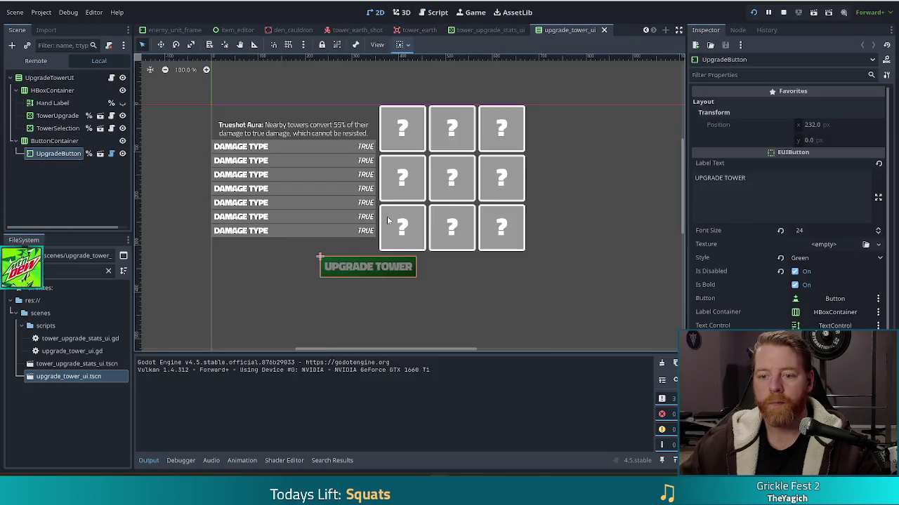
click(122, 115)
click(123, 116)
click(111, 78)
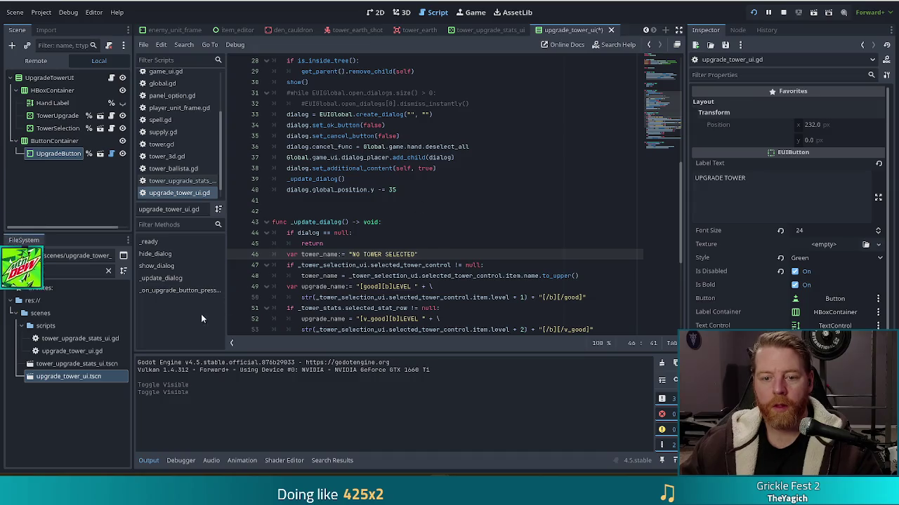
Comment out show_dialog's 'dialog.global_position.y -= 35' line and save upgrade_tower_ui.gd.
click(163, 265)
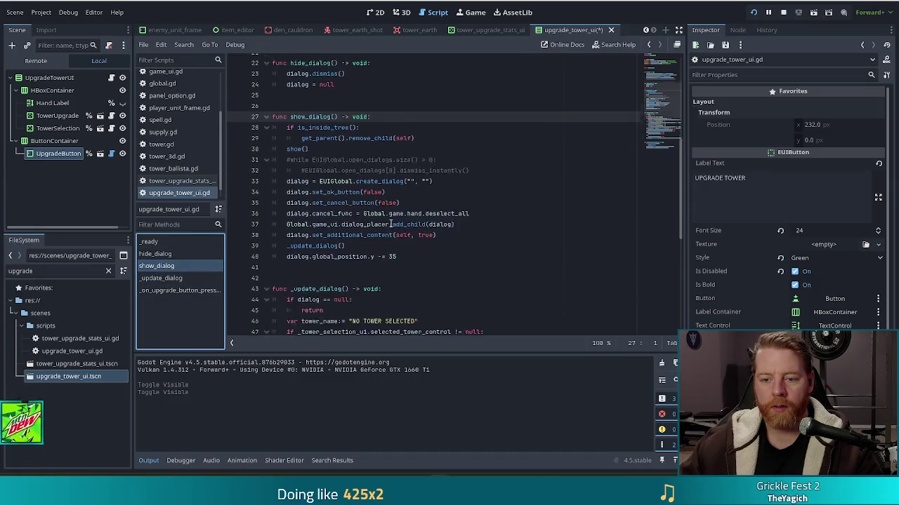
click(287, 232)
key(ctrl+k)
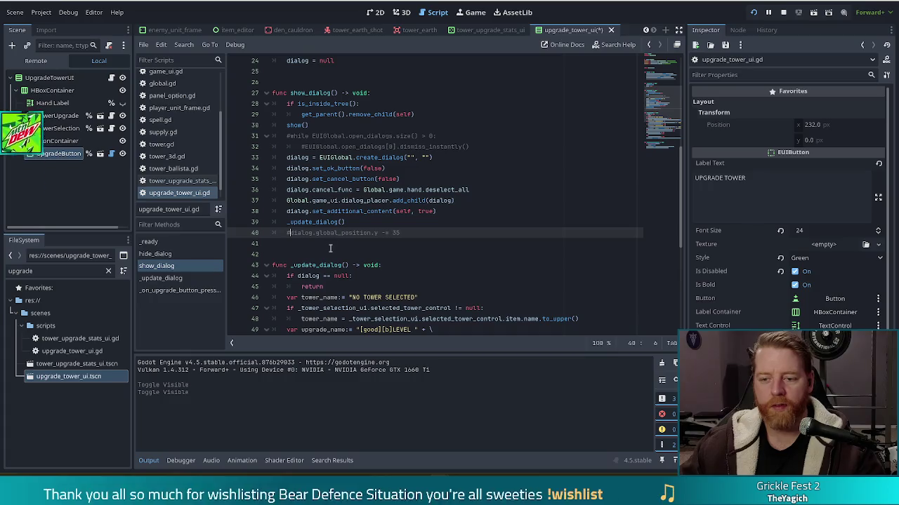
key(ctrl+s)
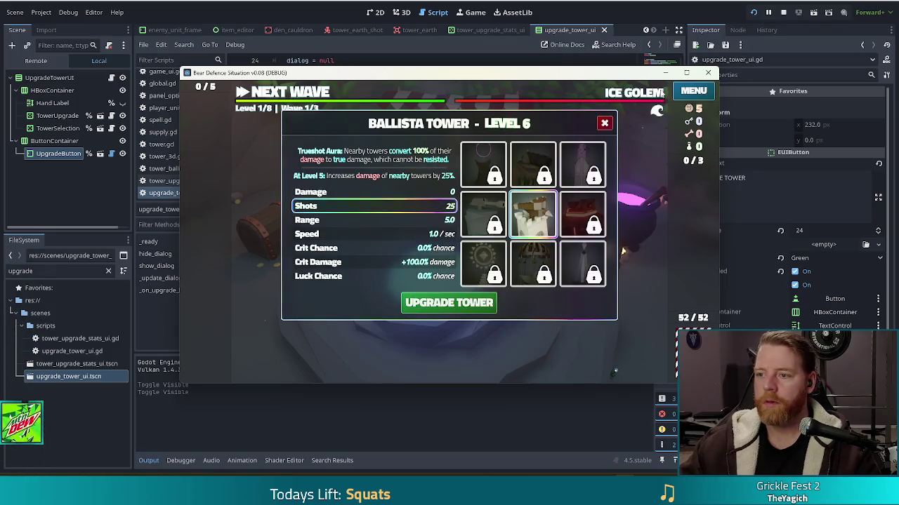
click(783, 13)
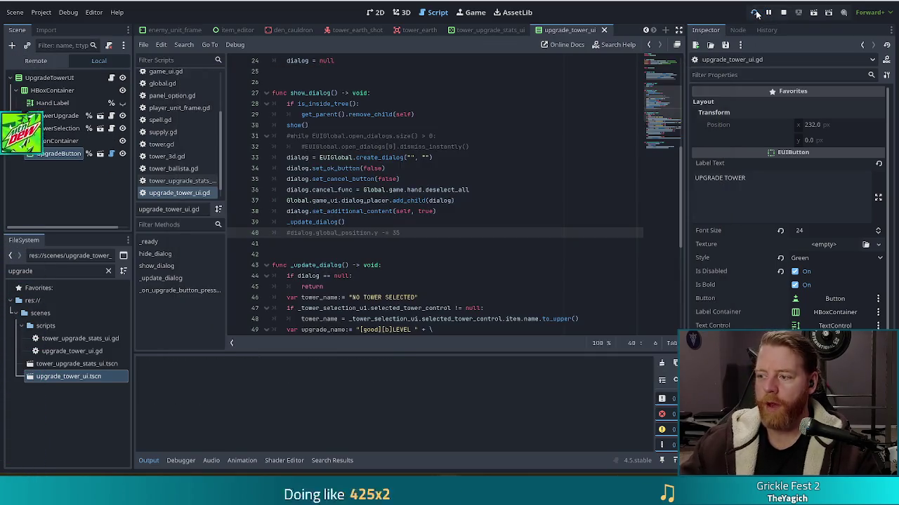
Relaunch the game, start a new game, run the 'upgrade' console command to check the dialog, then stop.
click(755, 13)
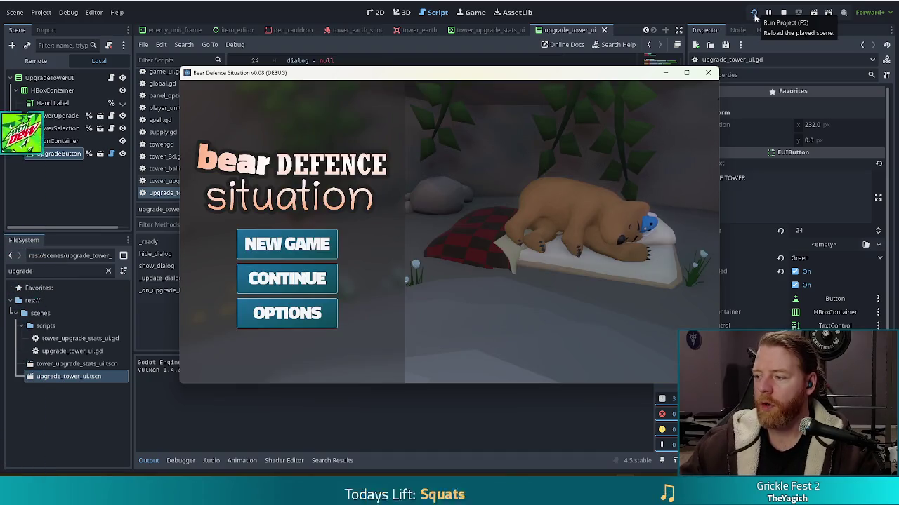
drag(537, 78, 500, 69)
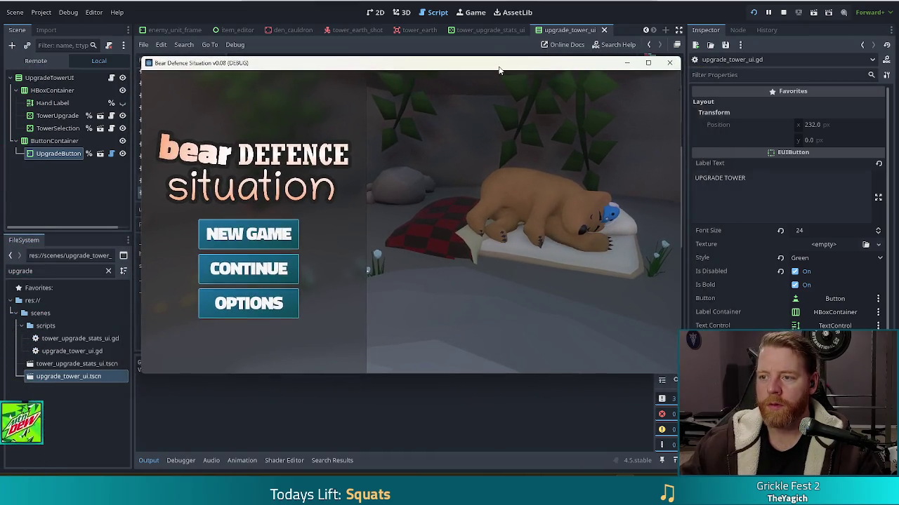
click(247, 236)
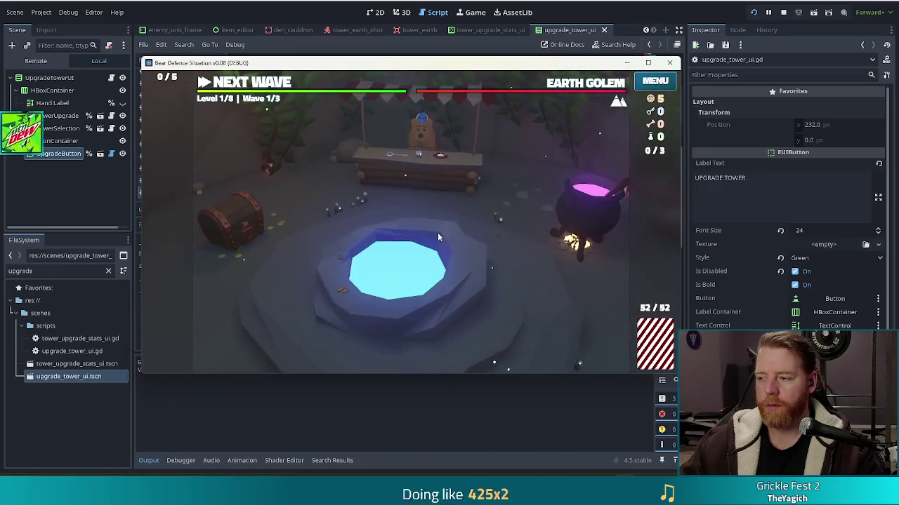
key(grave)
text(upgrade)
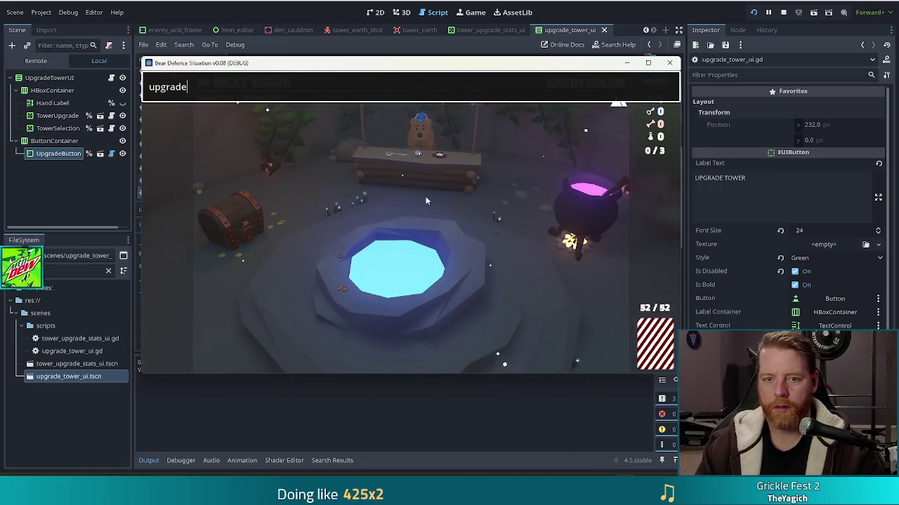
key(Return)
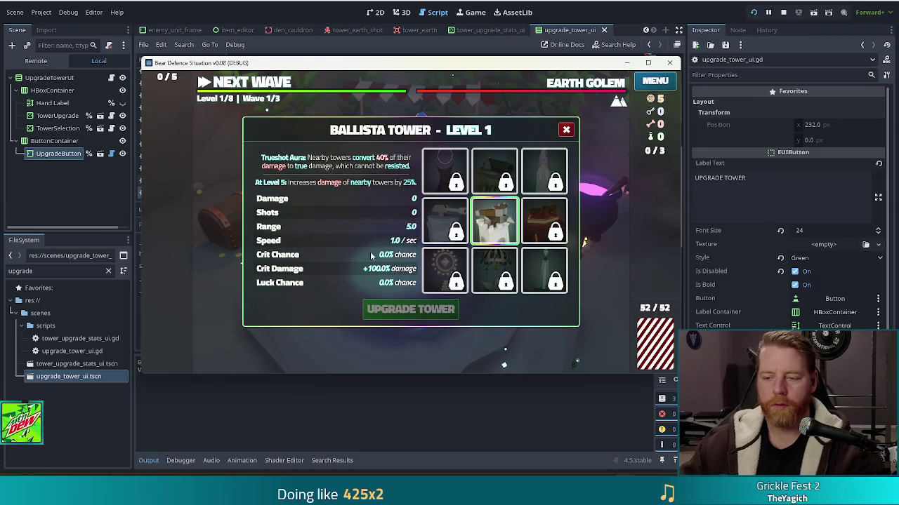
mouse_move(489, 218)
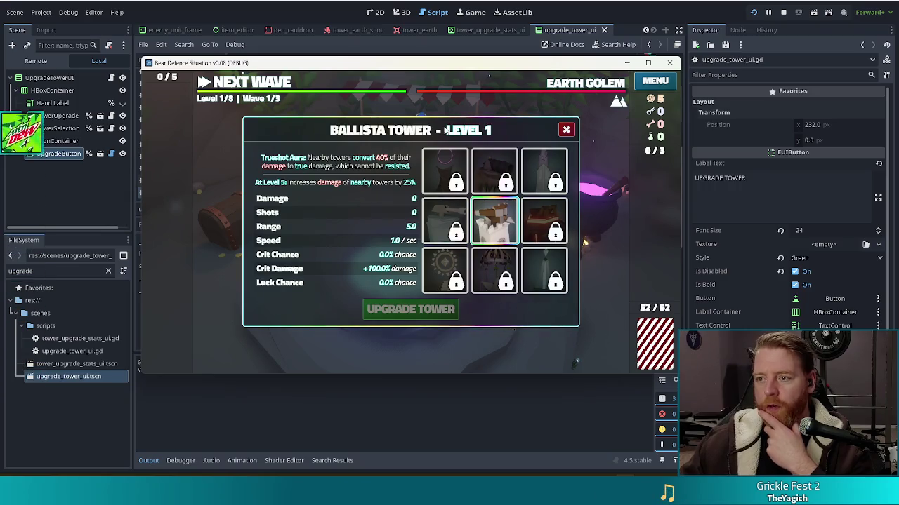
click(784, 12)
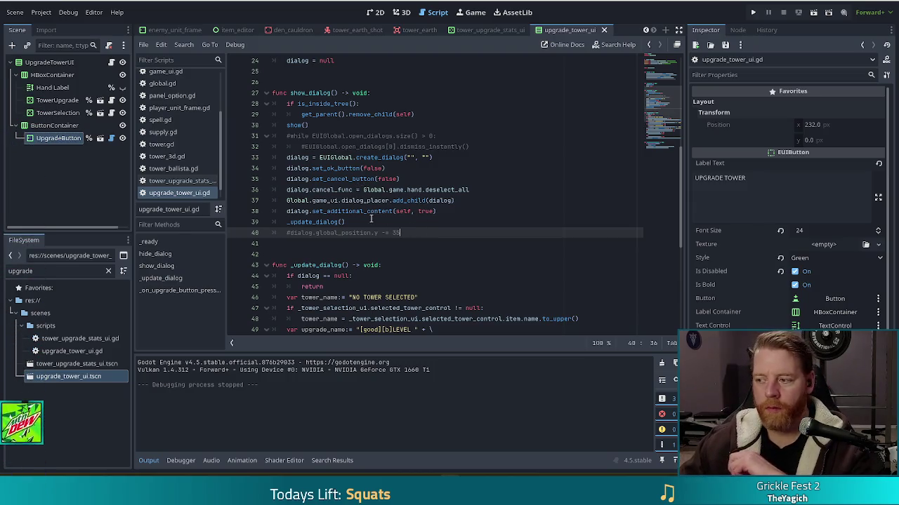
scroll(370, 219, down, 3)
key(Down)
key(Down)
scroll(440, 211, down, 2)
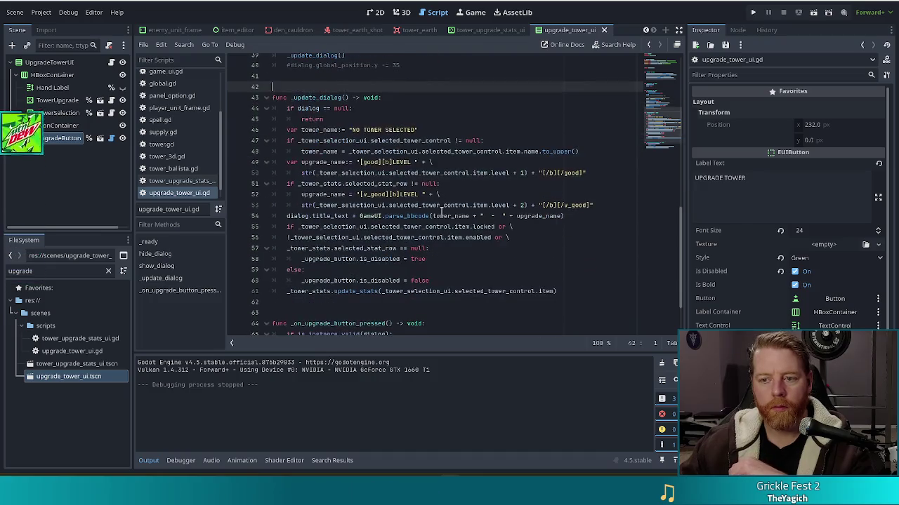
scroll(441, 210, down, 2)
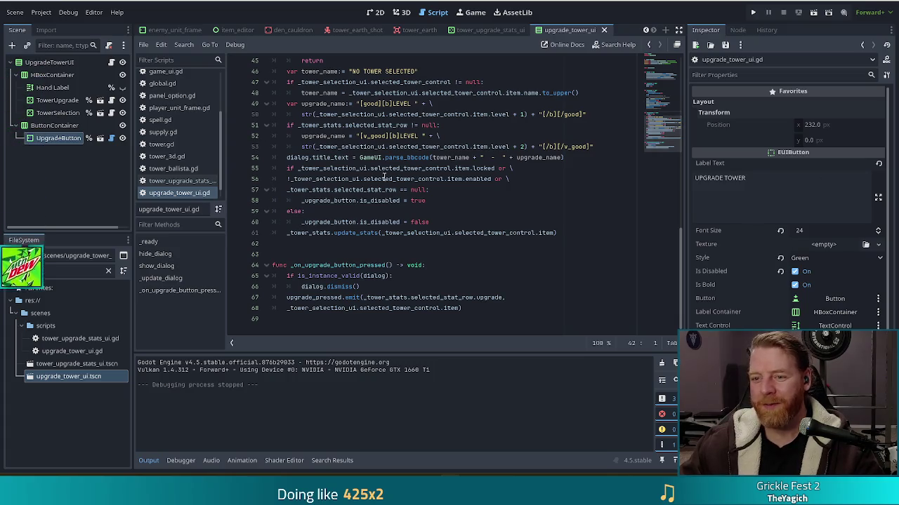
click(451, 179)
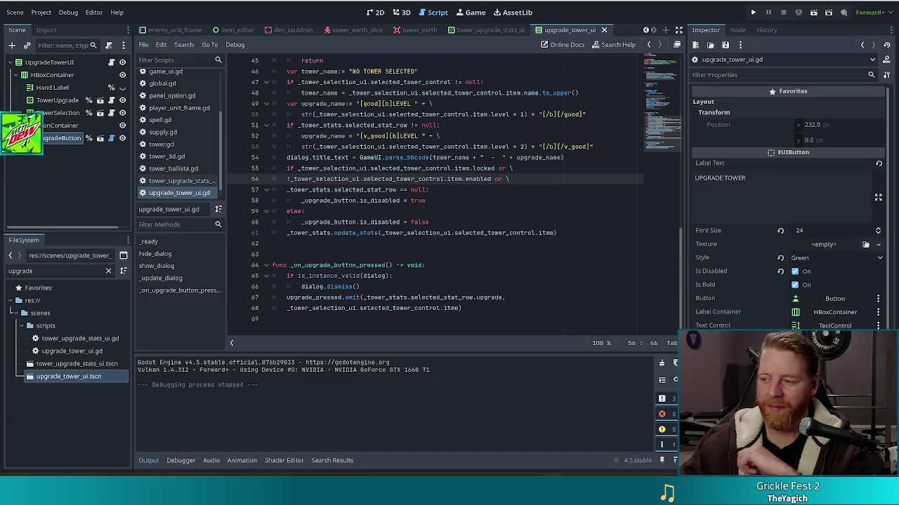
click(407, 221)
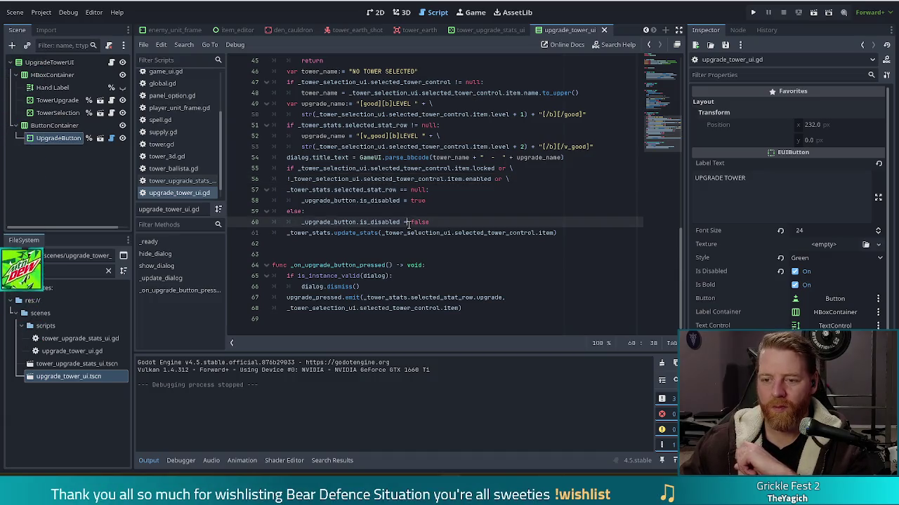
click(439, 189)
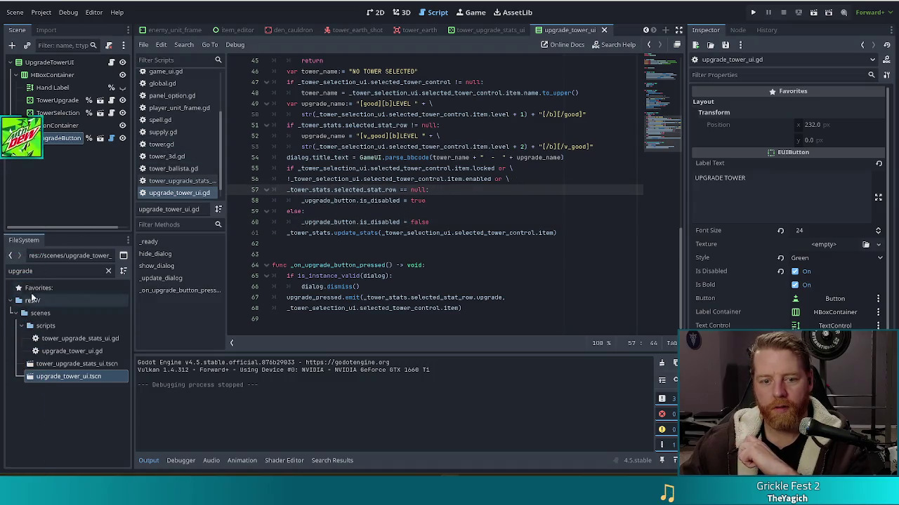
Review the Trueshot aura in tower_ballista.gd's _on_tower_placed, which sets TRUE conversion to 0.5.
click(184, 169)
click(484, 275)
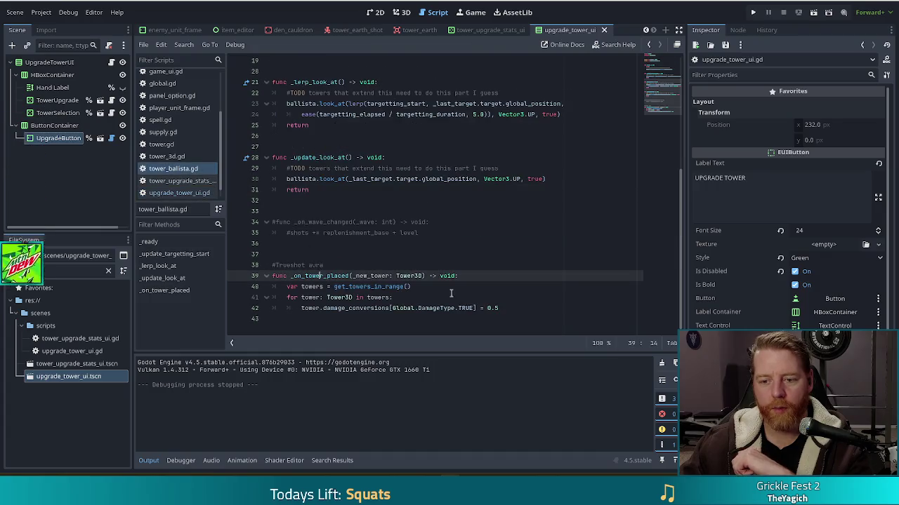
click(513, 298)
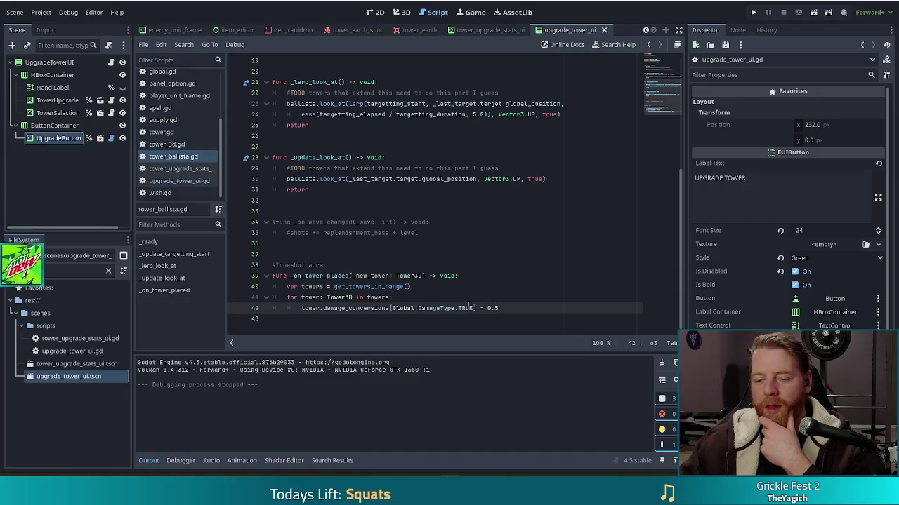
click(326, 265)
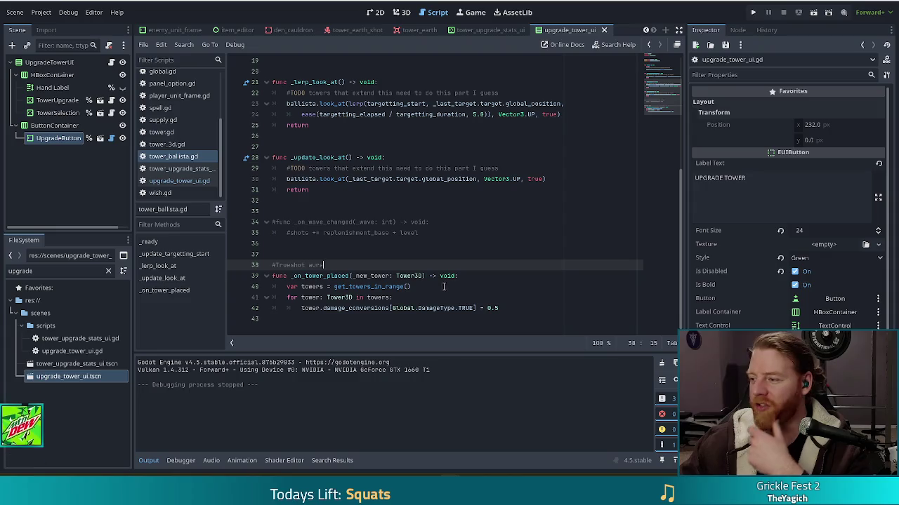
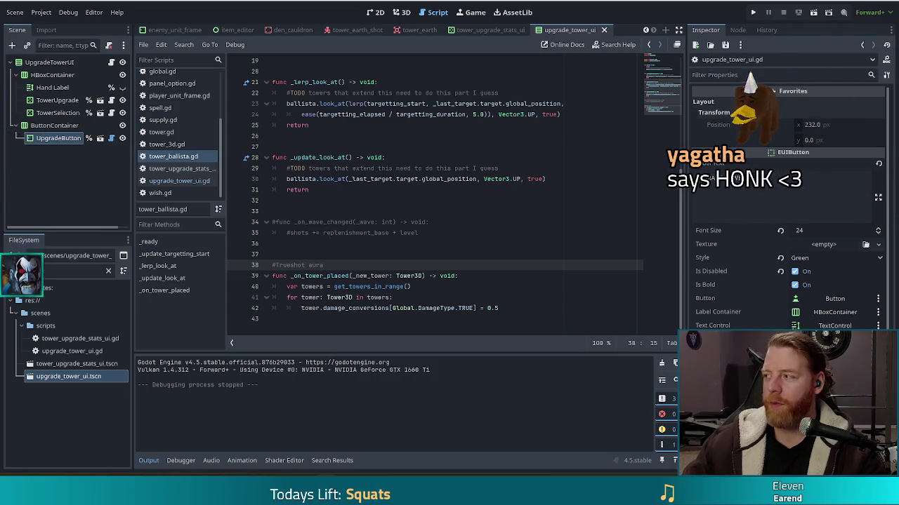
Switch to Bear Defence Situation's Steam store page and play its trailer full screen.
key(alt+Tab)
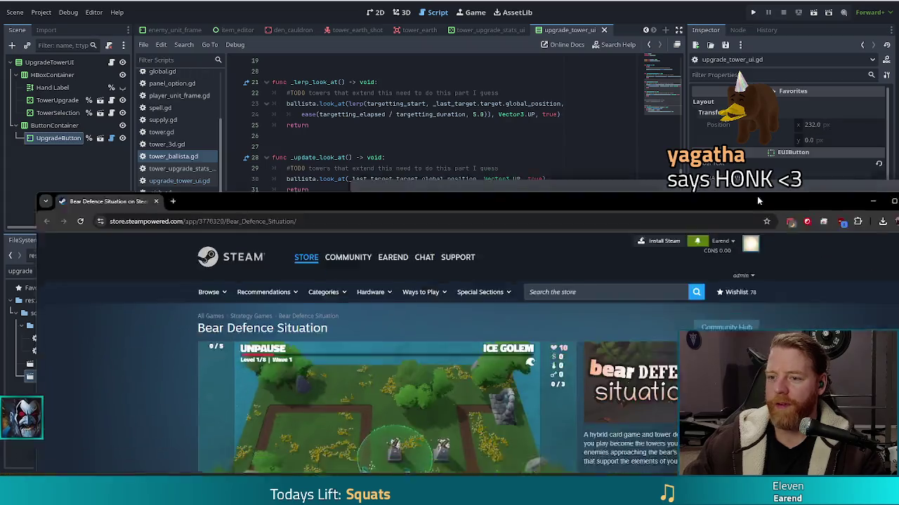
click(192, 370)
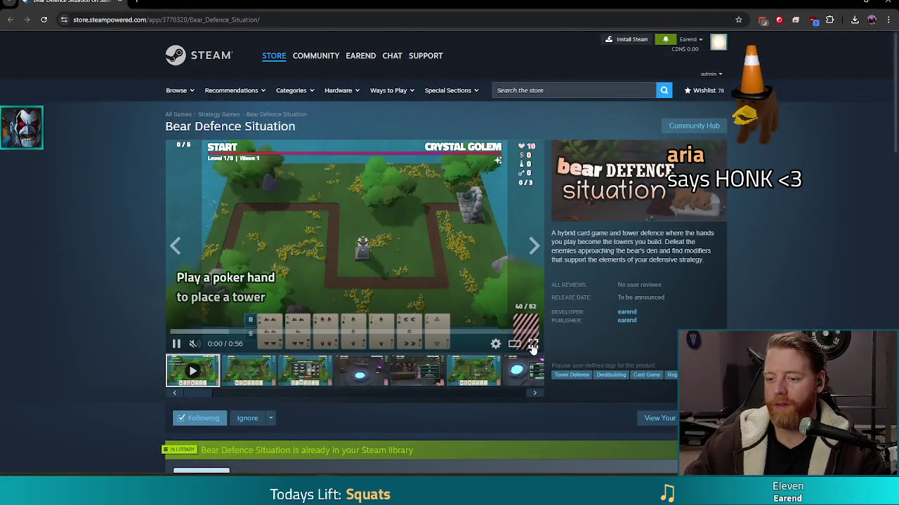
click(533, 343)
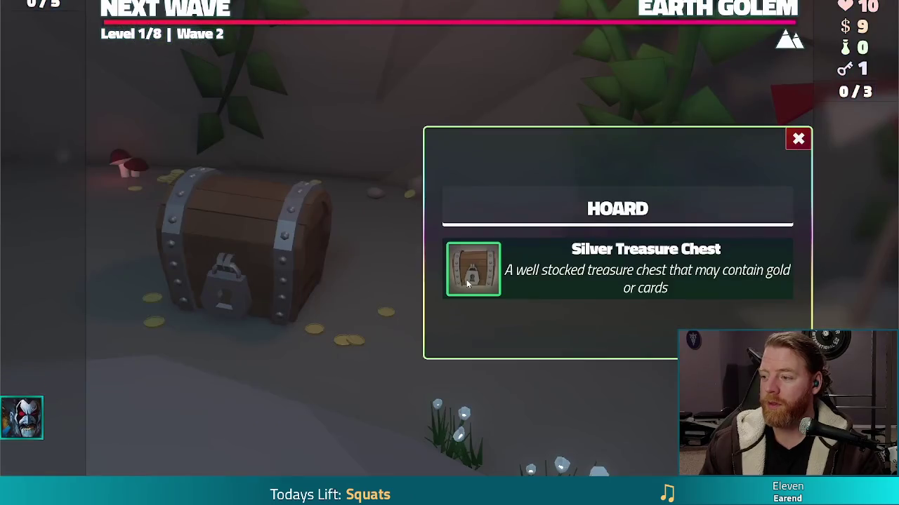
Watch the trailer, exit full screen, and return to the tower_ballista.gd script in Godot.
click(466, 280)
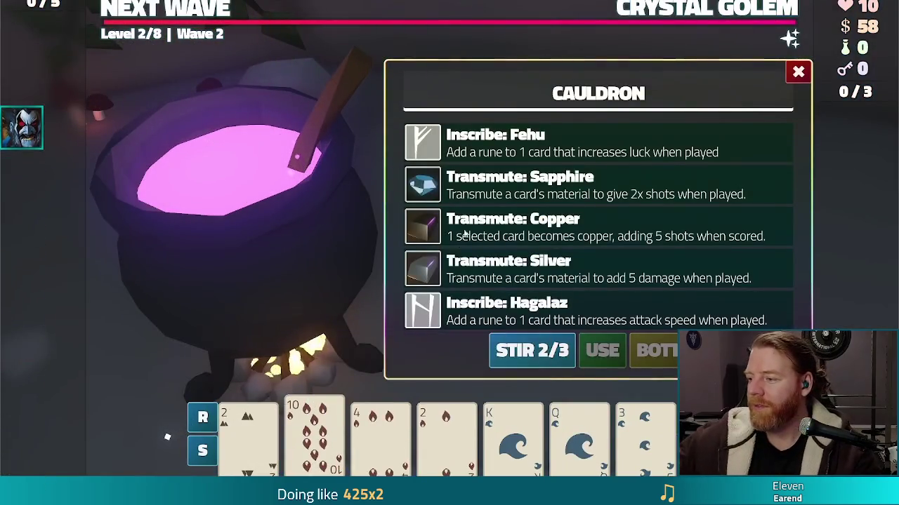
click(528, 190)
click(602, 351)
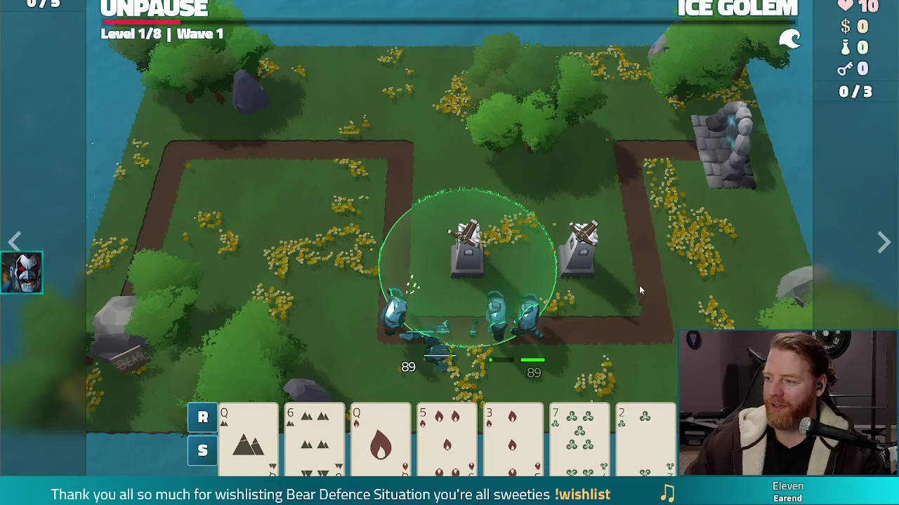
key(Escape)
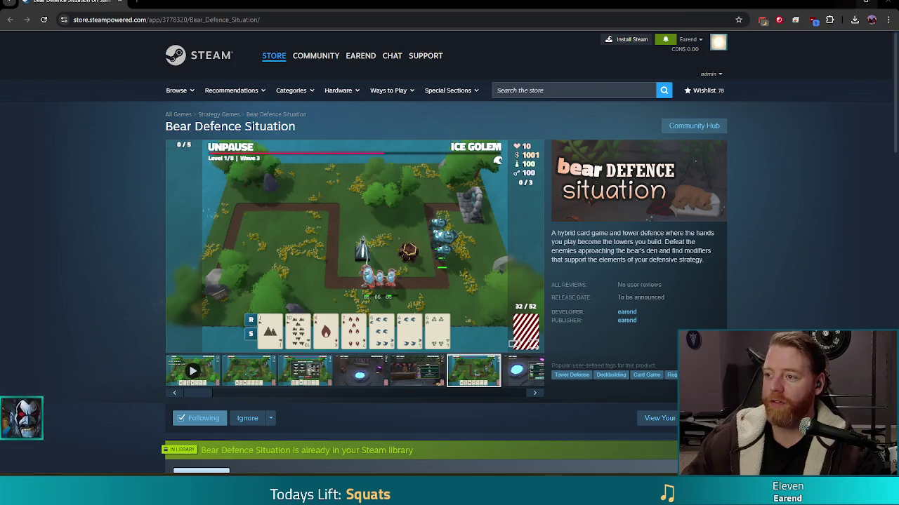
key(alt+Tab)
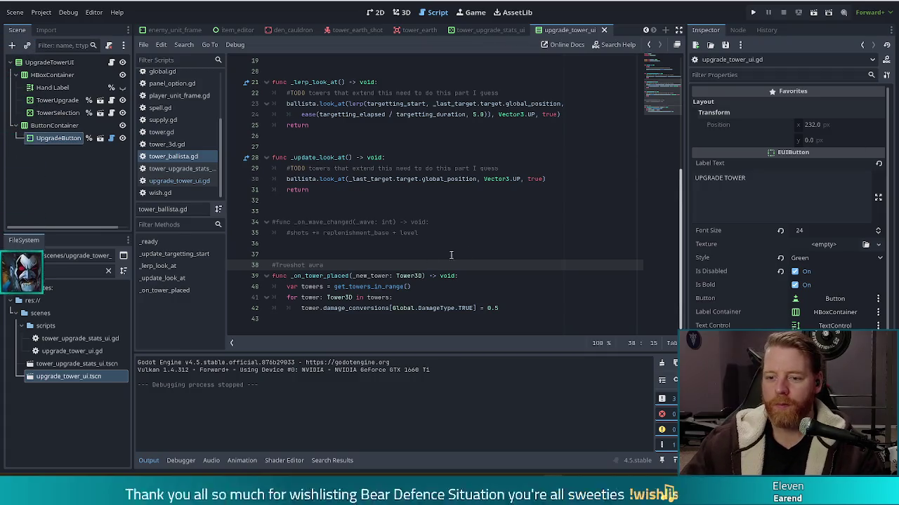
click(524, 311)
mouse_move(524, 311)
mouse_down()
mouse_move(301, 307)
mouse_move(295, 289)
mouse_move(268, 278)
mouse_move(269, 265)
mouse_up()
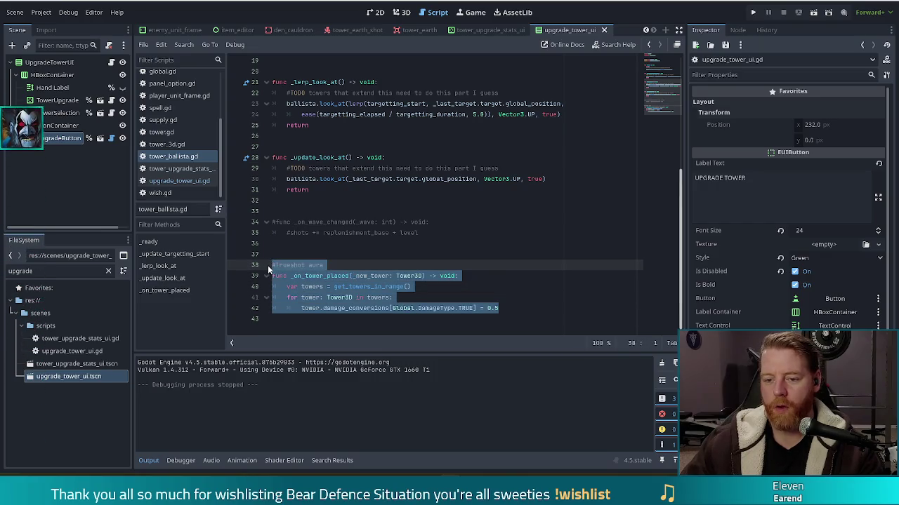
click(412, 276)
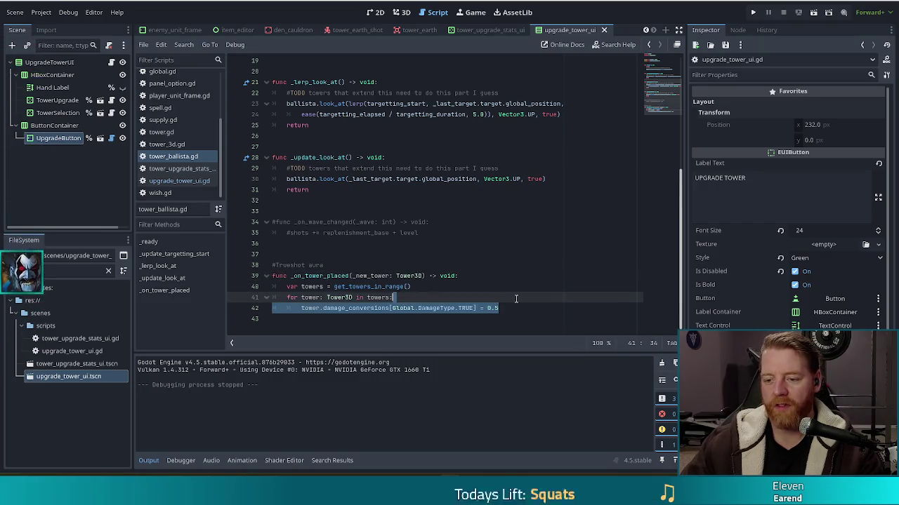
click(512, 309)
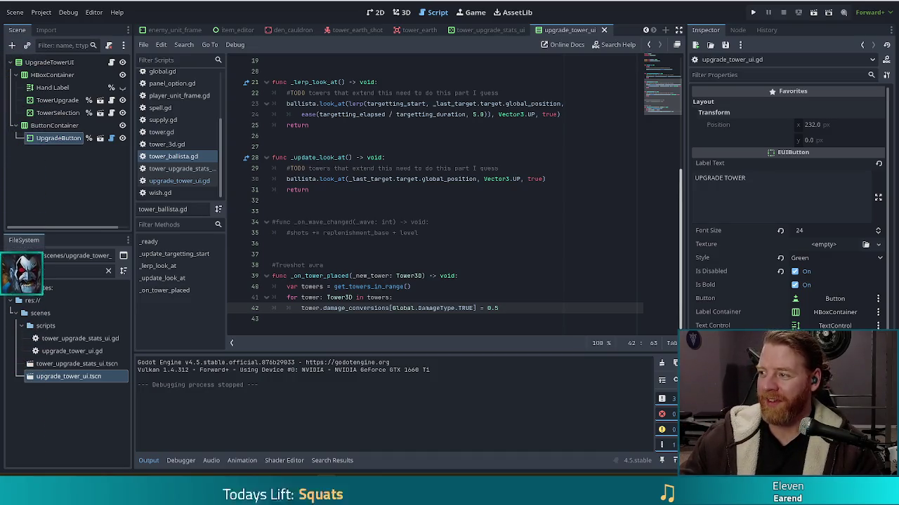
key(alt+Tab)
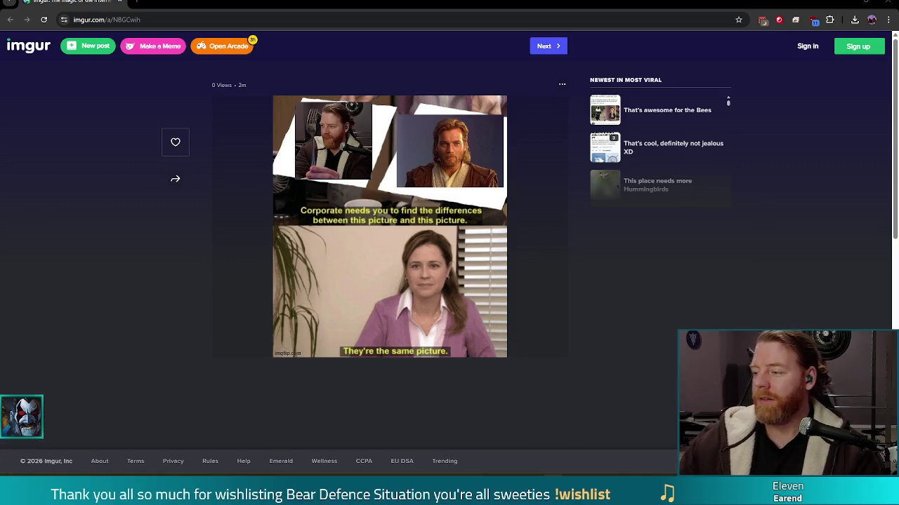
key(alt+Tab)
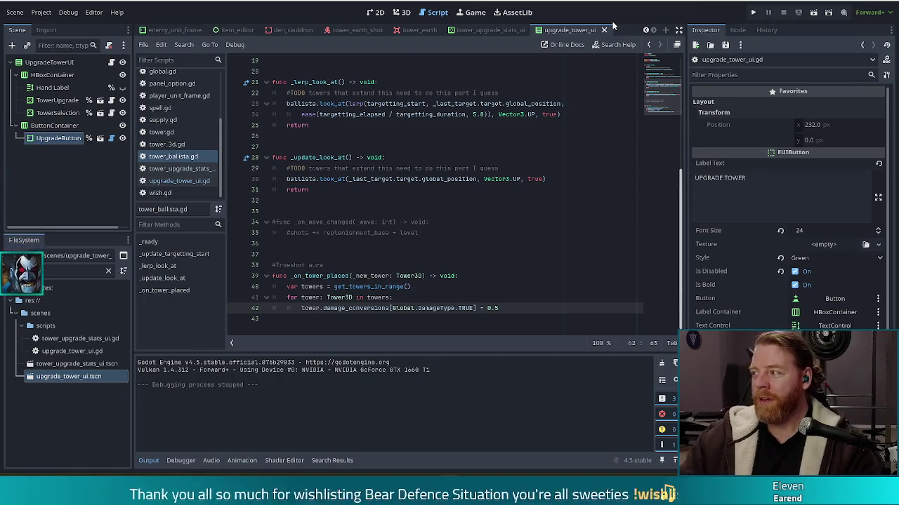
Review the aura code on lines 29–42 of tower_ballista.gd, then run the project.
click(453, 168)
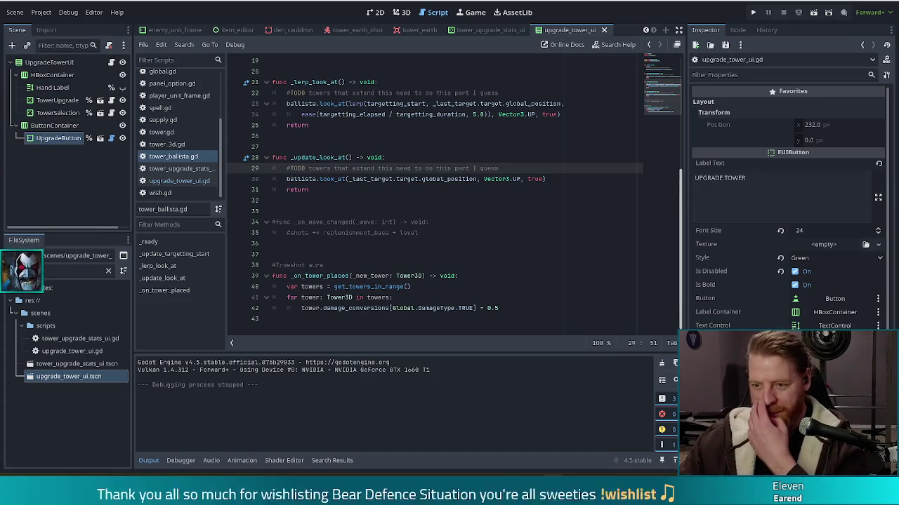
click(489, 202)
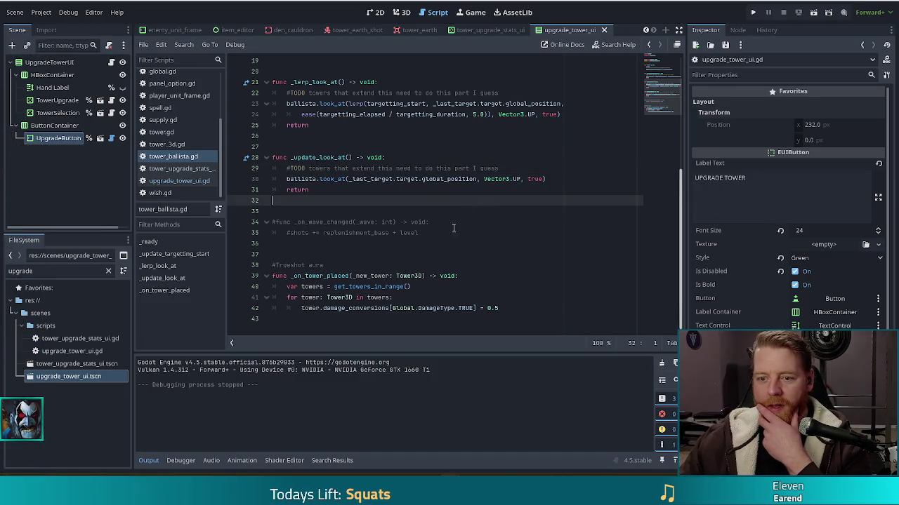
click(401, 299)
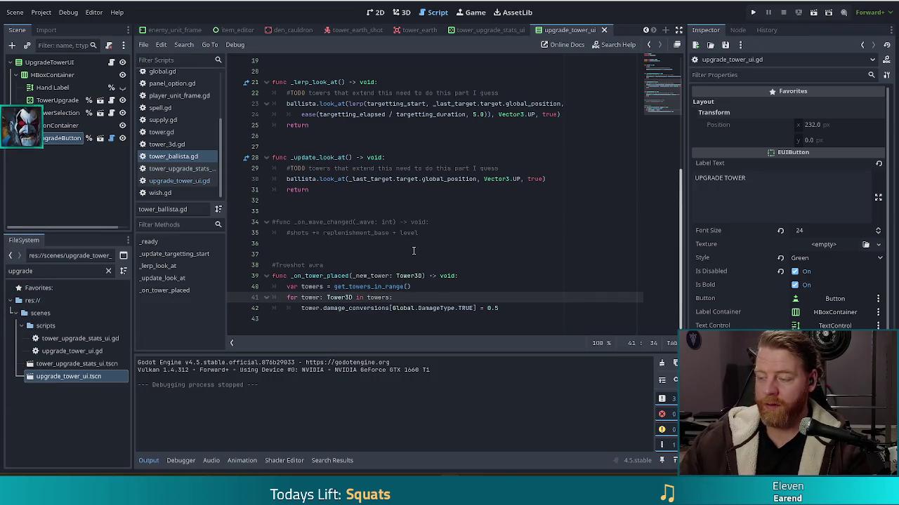
click(495, 307)
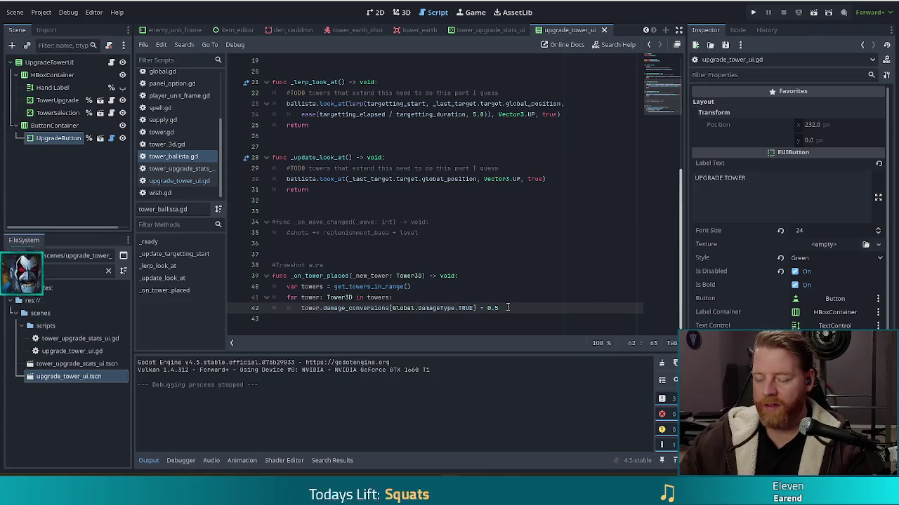
key(shift+Up)
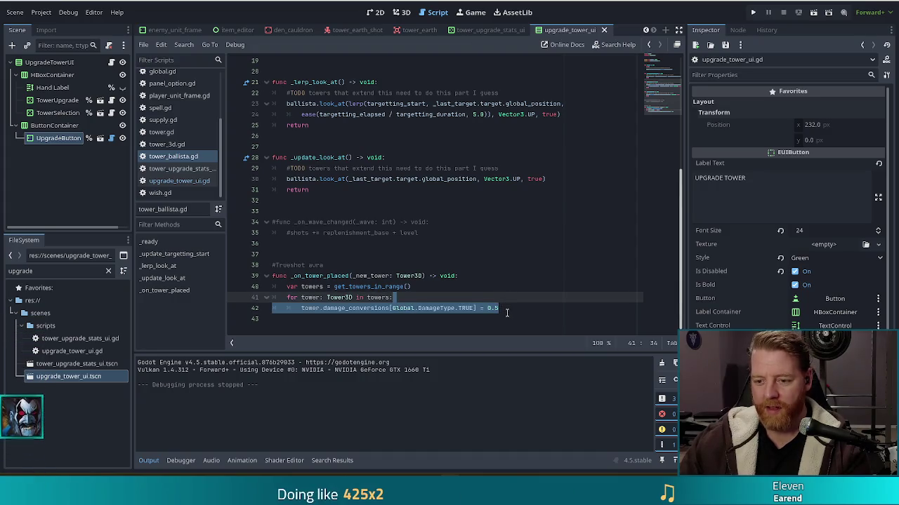
click(507, 309)
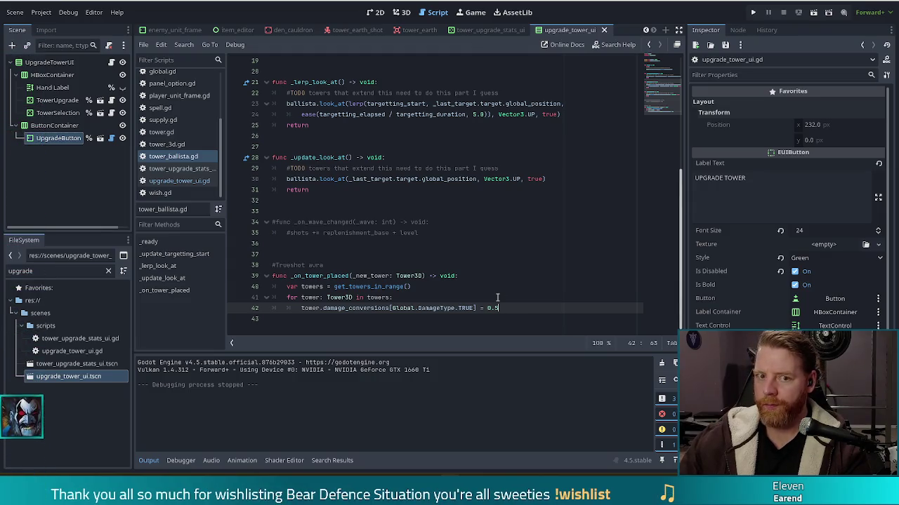
click(755, 13)
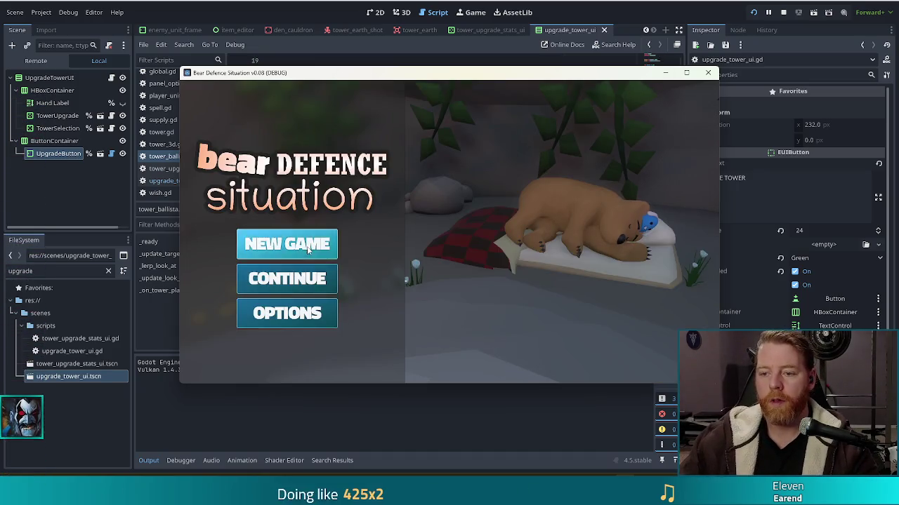
Start a new game and check the Skeleton Warrior wave details.
click(313, 252)
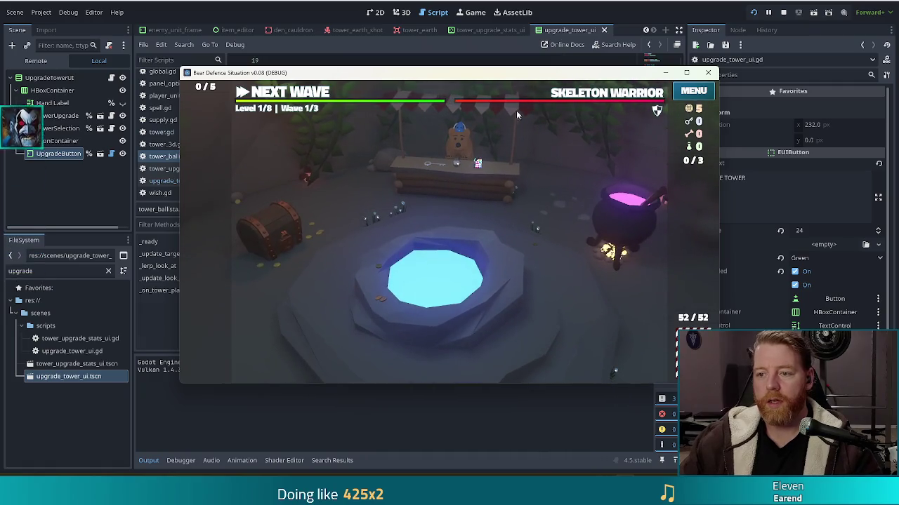
key(grave)
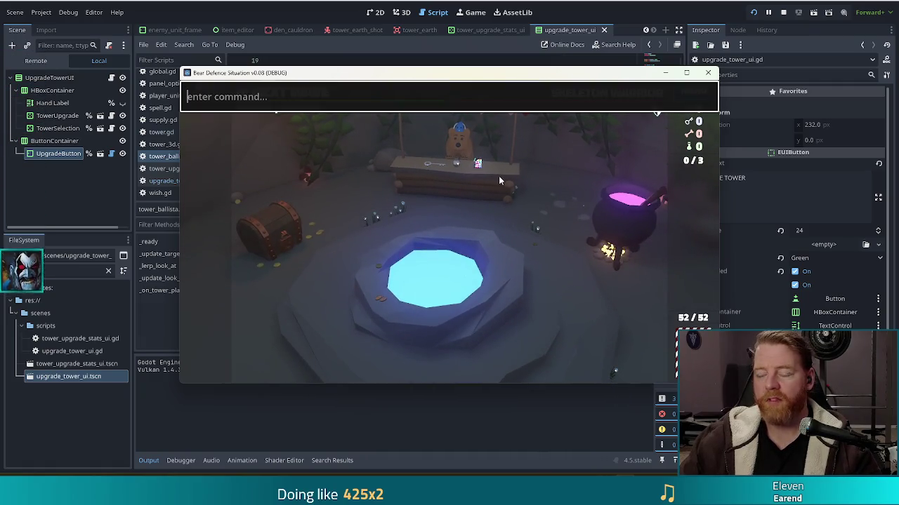
key(grave)
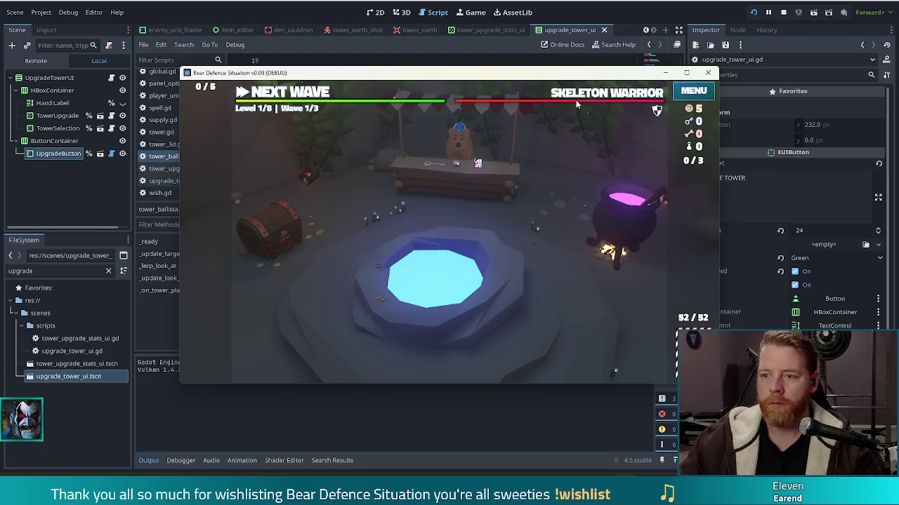
click(578, 98)
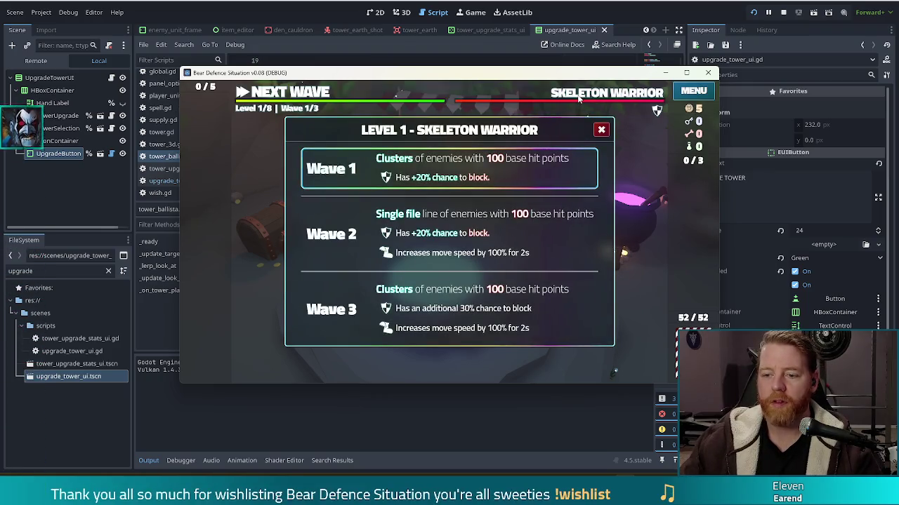
click(579, 99)
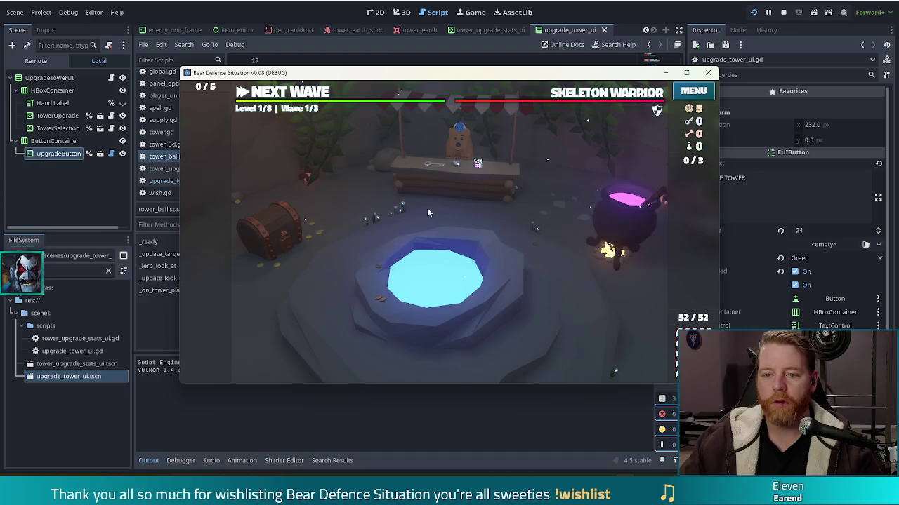
Run the set_ice and test_kit console commands to switch to Ice Golems and add resources.
key(grave)
text(set_enemy)
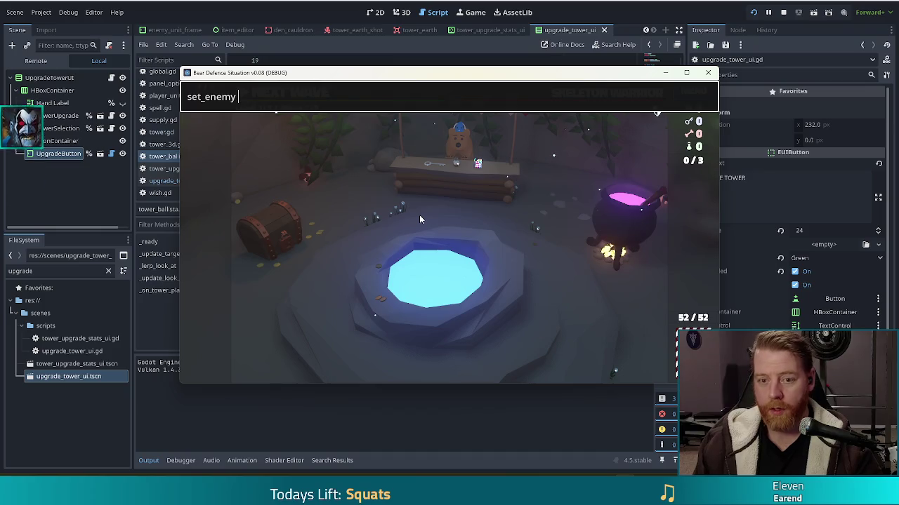
text(_ice)
key(Return)
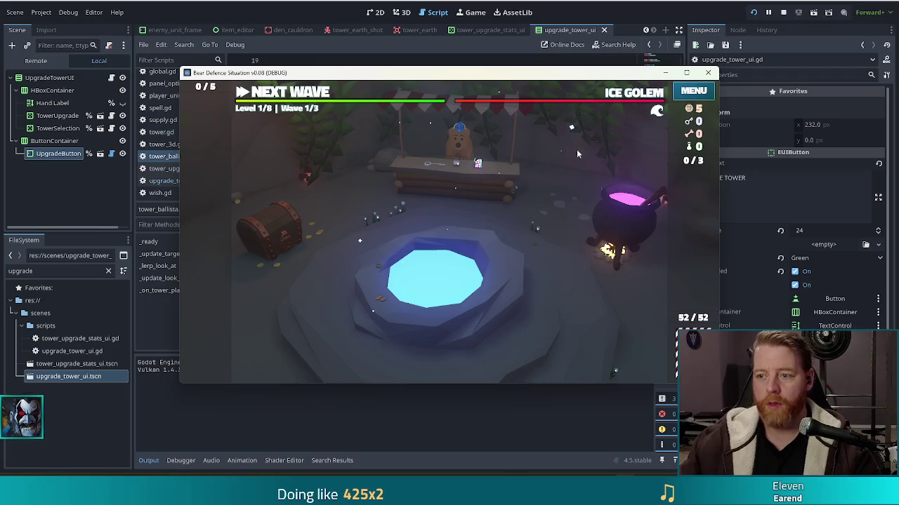
mouse_move(658, 113)
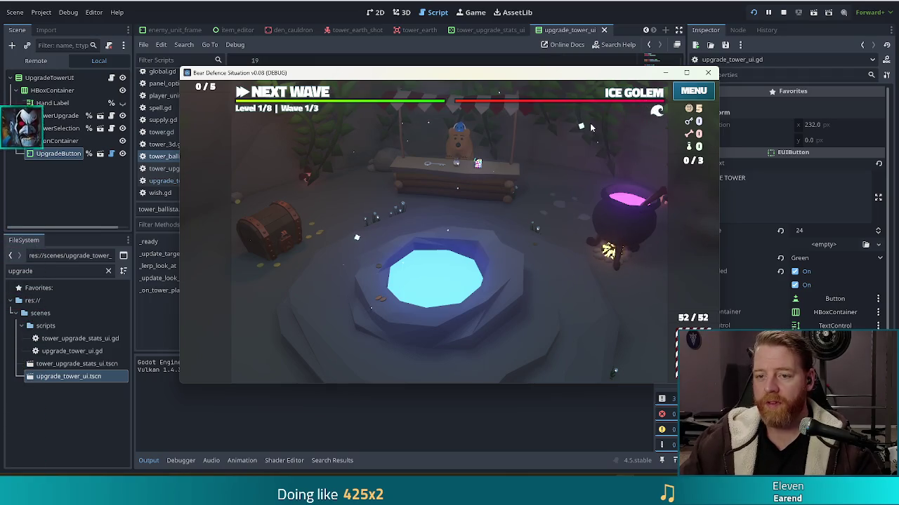
key(grave)
text(test_kit)
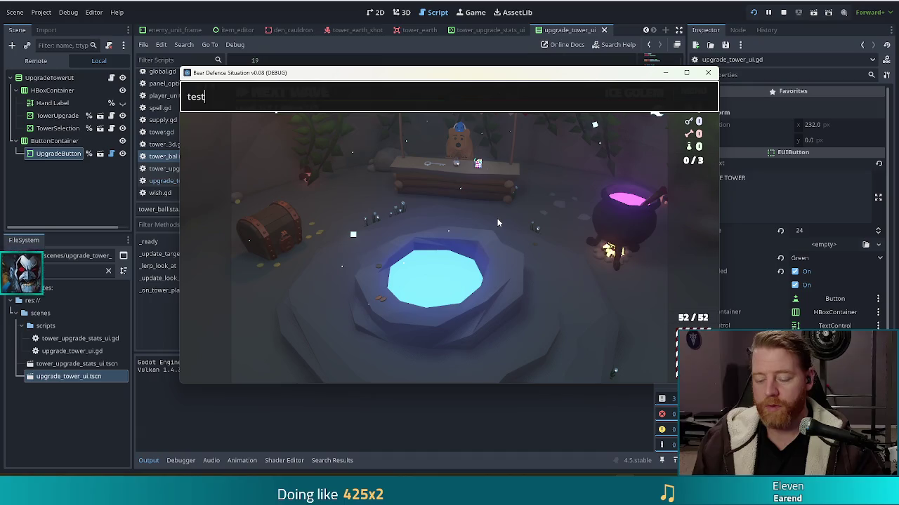
key(Return)
key(grave)
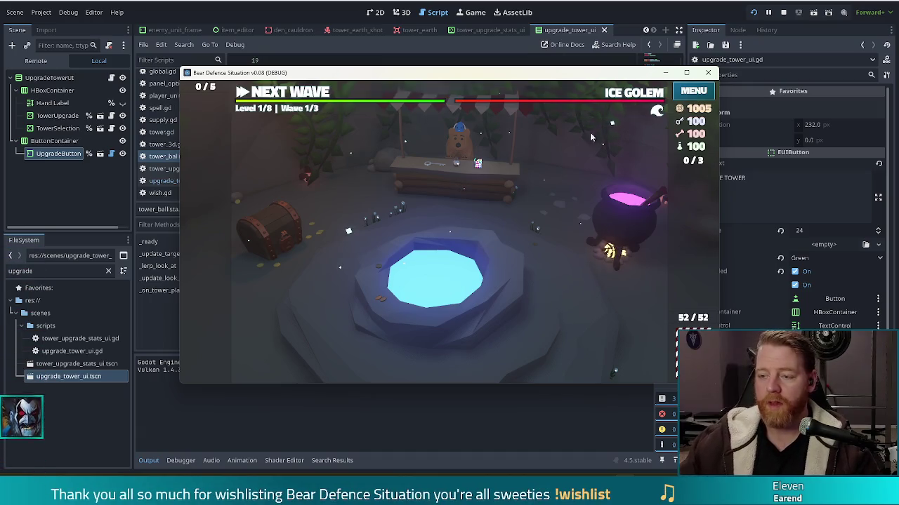
Check the Ice Golem wave details and shift the game window left.
click(615, 95)
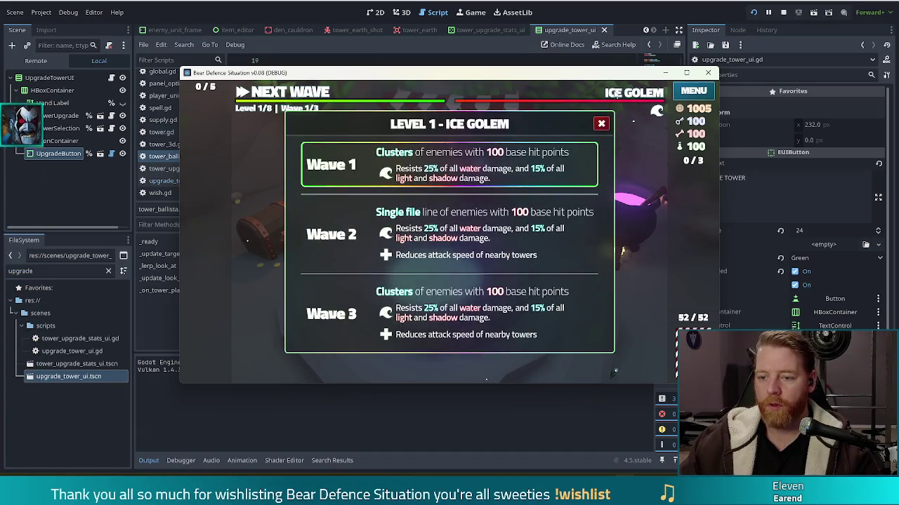
click(601, 124)
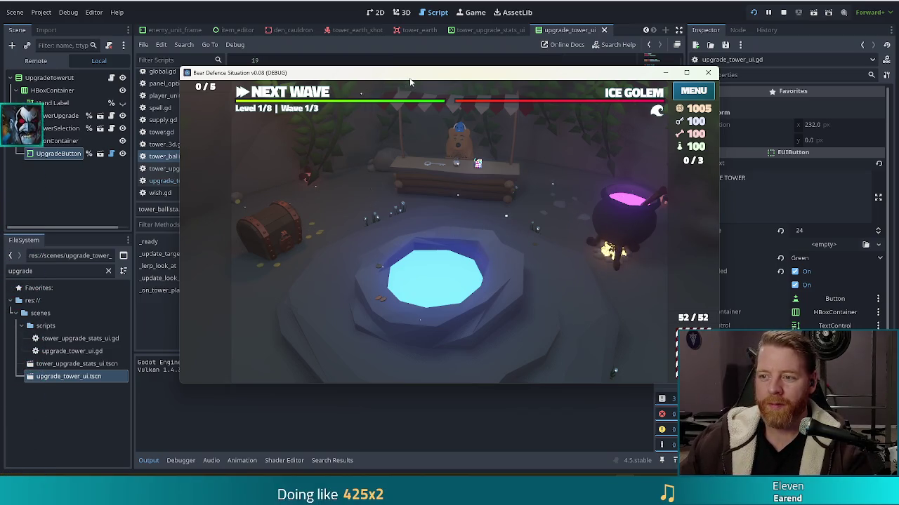
drag(411, 83, 396, 82)
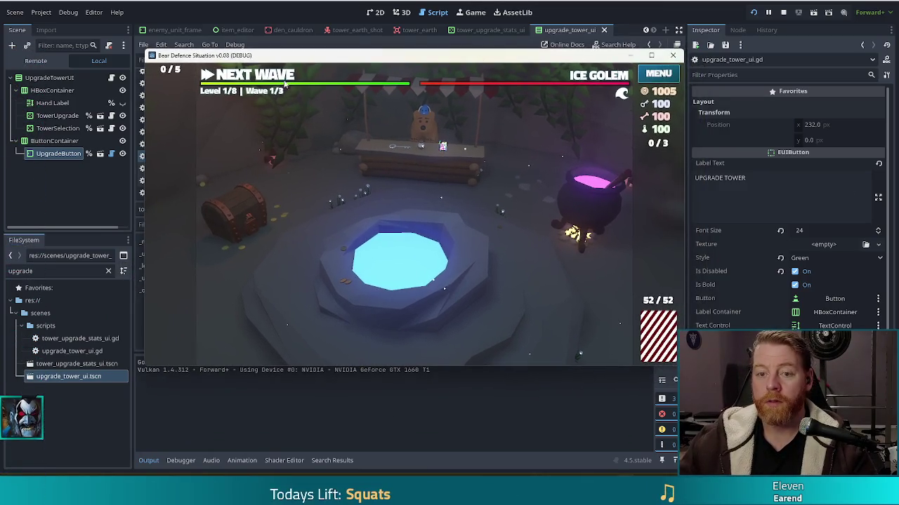
Leave the camp for the level map.
click(251, 78)
Check the Ice Golem waves, then spend discards redrawing Ballista Tower hands, reaching 20.0 damage with 10 of Wind.
click(596, 79)
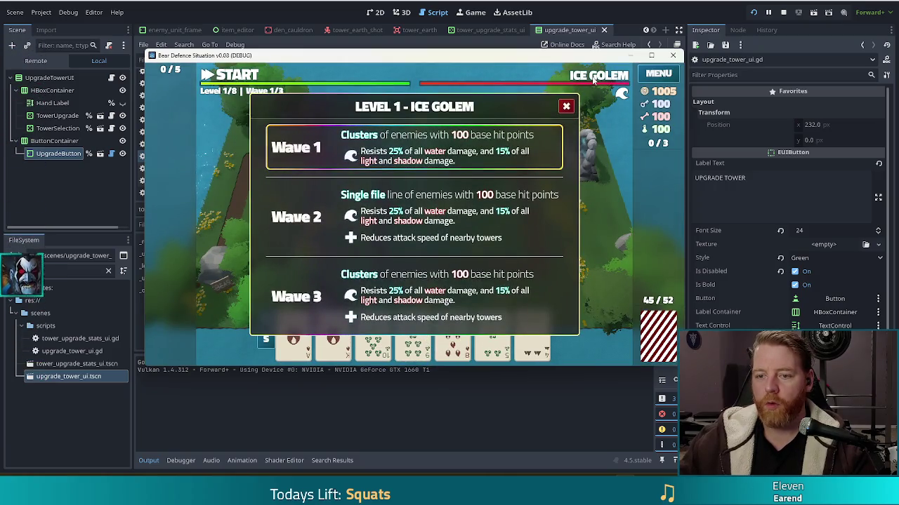
click(594, 78)
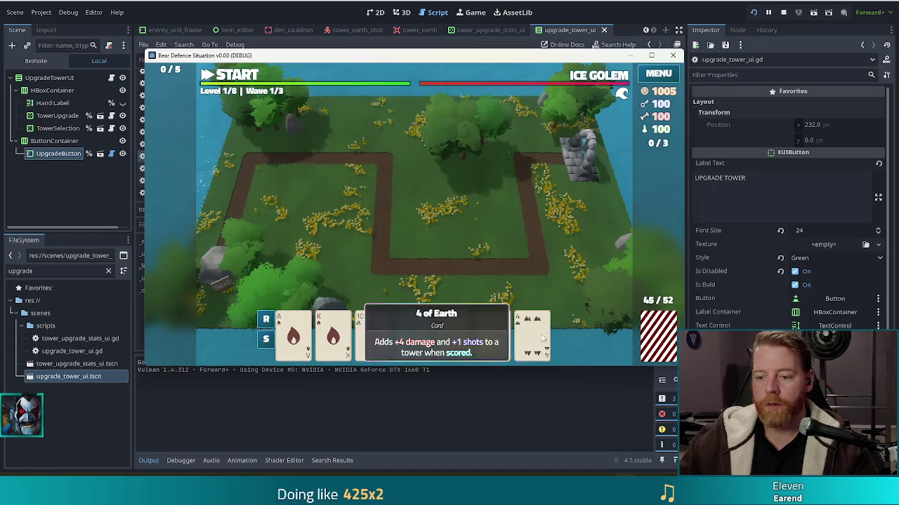
click(495, 336)
click(413, 330)
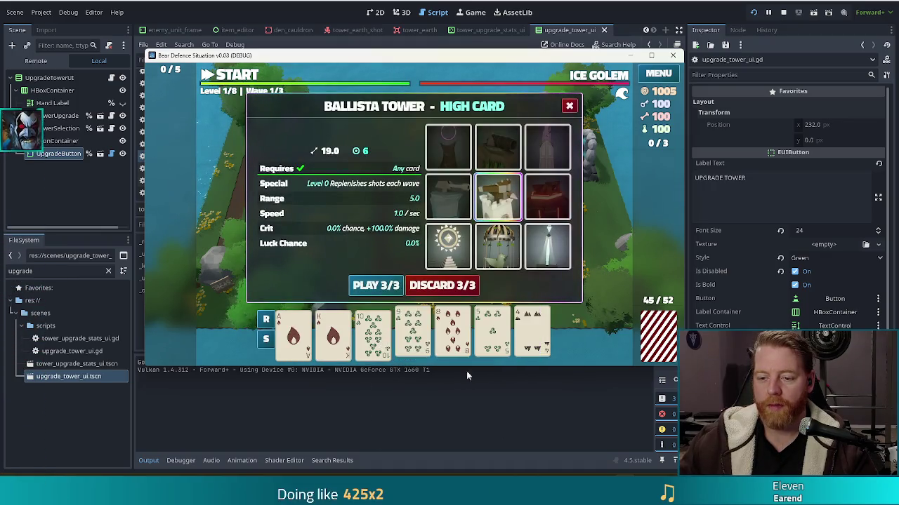
click(452, 286)
click(425, 340)
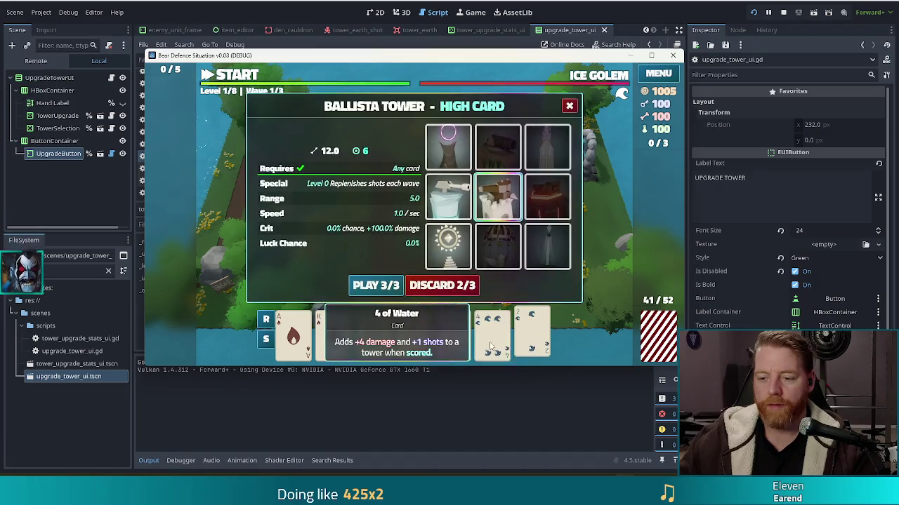
click(455, 337)
click(442, 287)
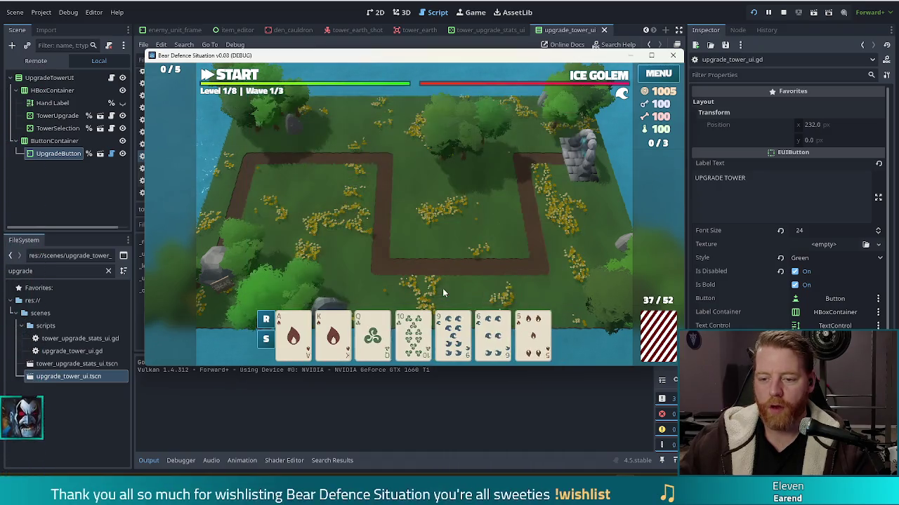
click(456, 327)
click(418, 308)
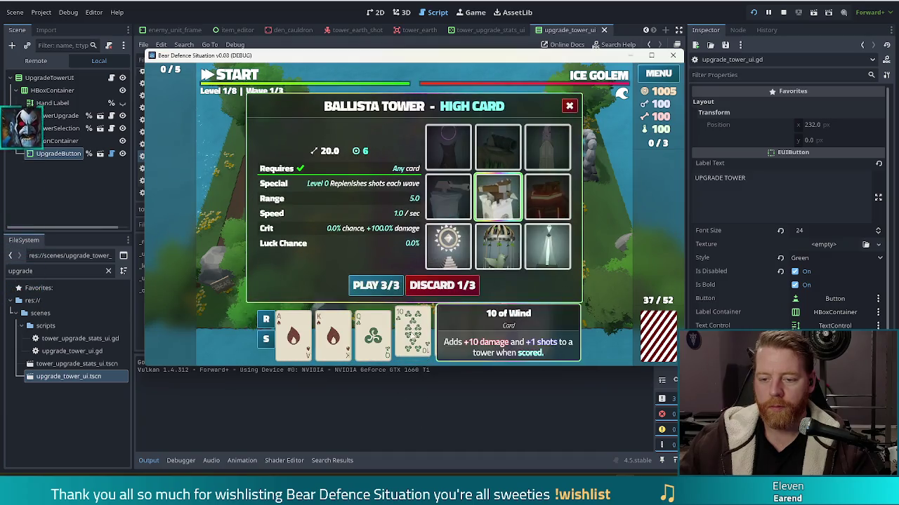
click(445, 288)
Switch the King of Water card to Ice Tower and place the ice tower on the map.
click(371, 333)
click(371, 333)
click(371, 334)
click(445, 201)
click(375, 289)
click(488, 226)
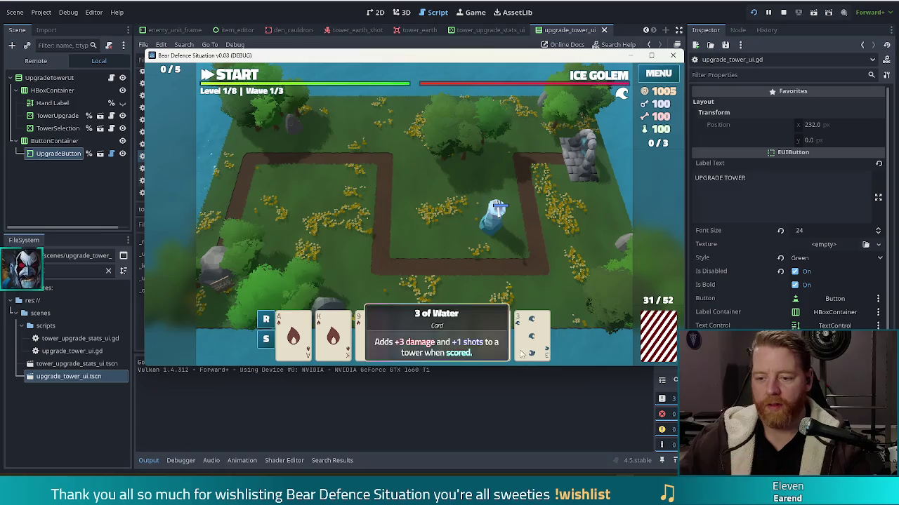
click(449, 342)
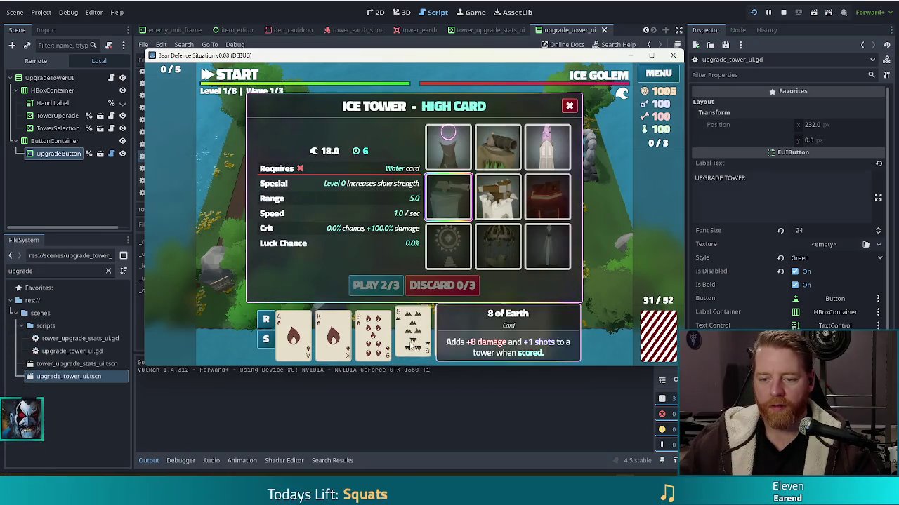
Run the discard console command three times to redeal the hand.
text(test_kit)
key(ctrl+a)
text(discard)
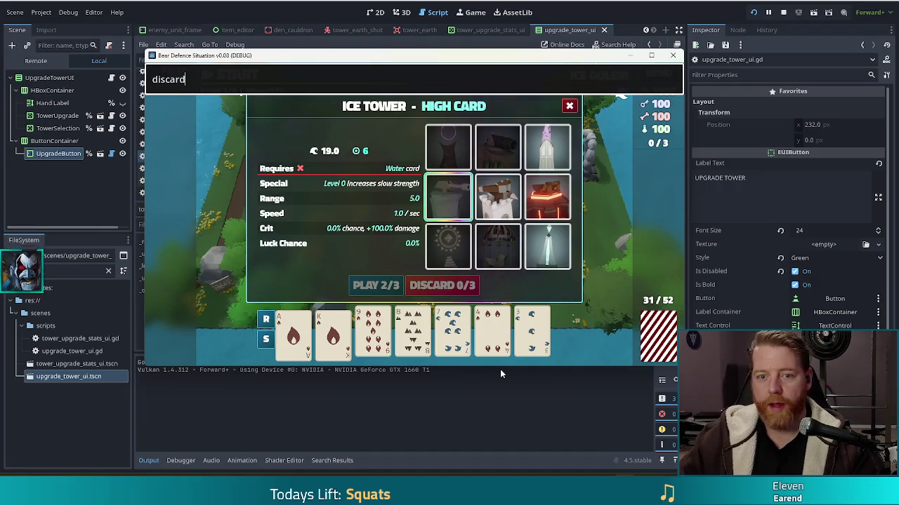
key(Return)
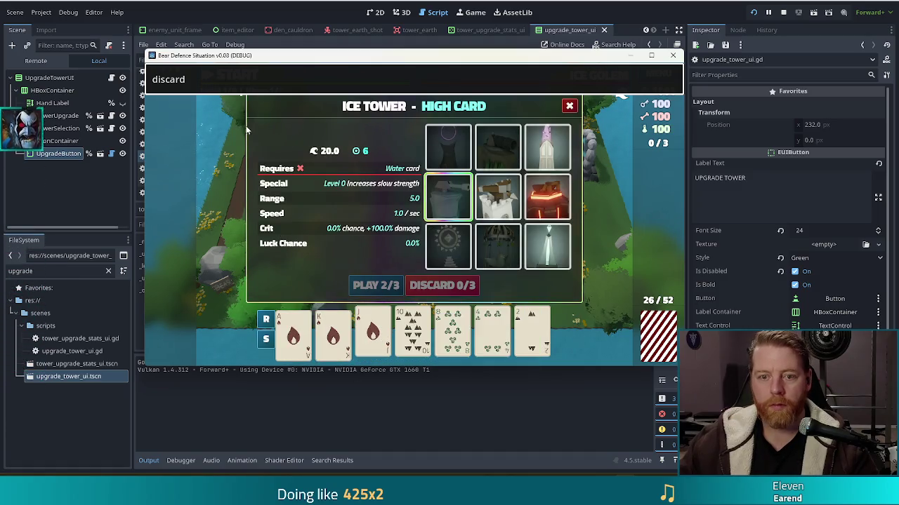
key(Return)
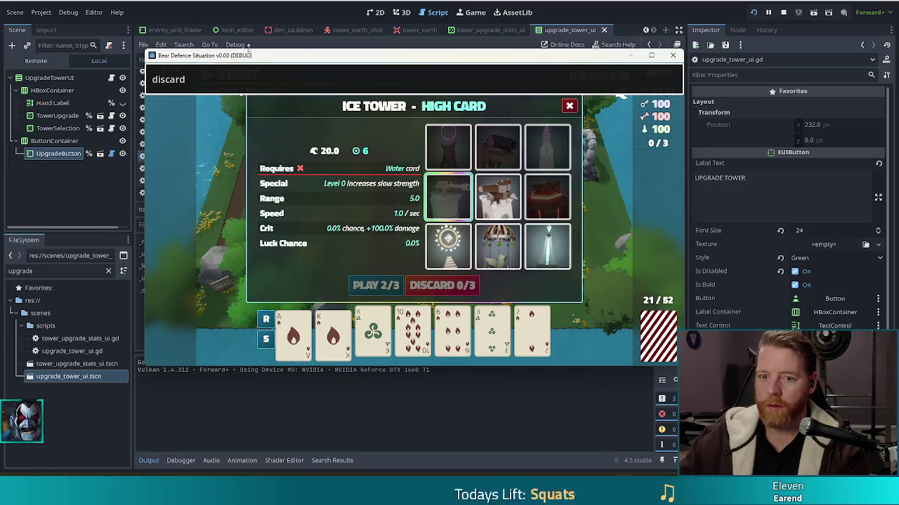
key(Return)
Play a card as an Ice Tower at the upper-left path bend.
click(496, 211)
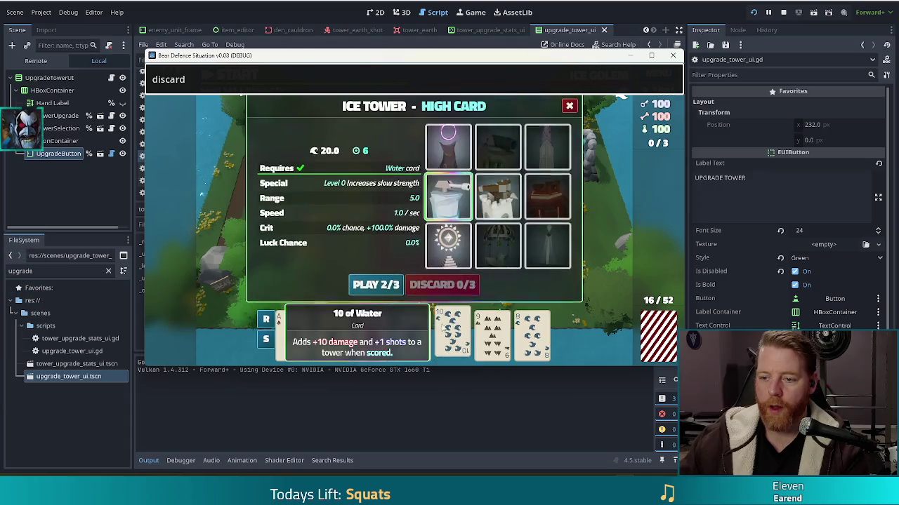
click(375, 283)
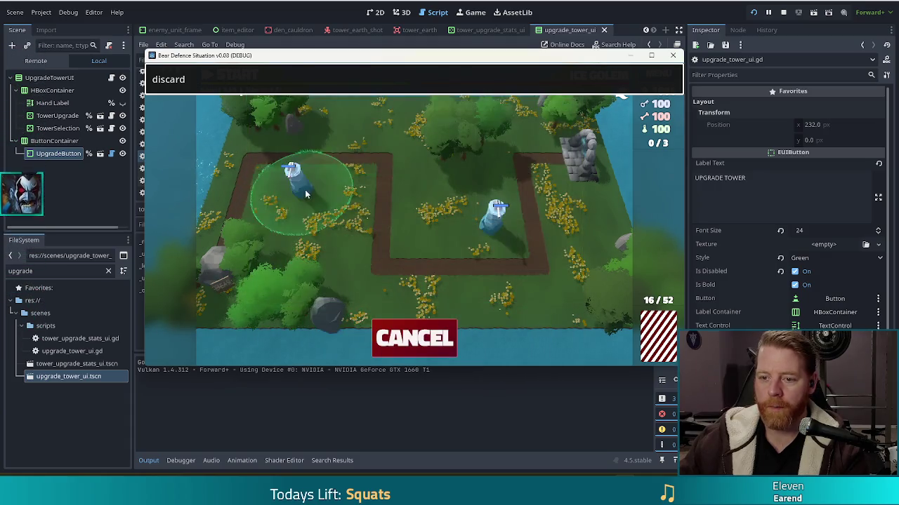
click(347, 187)
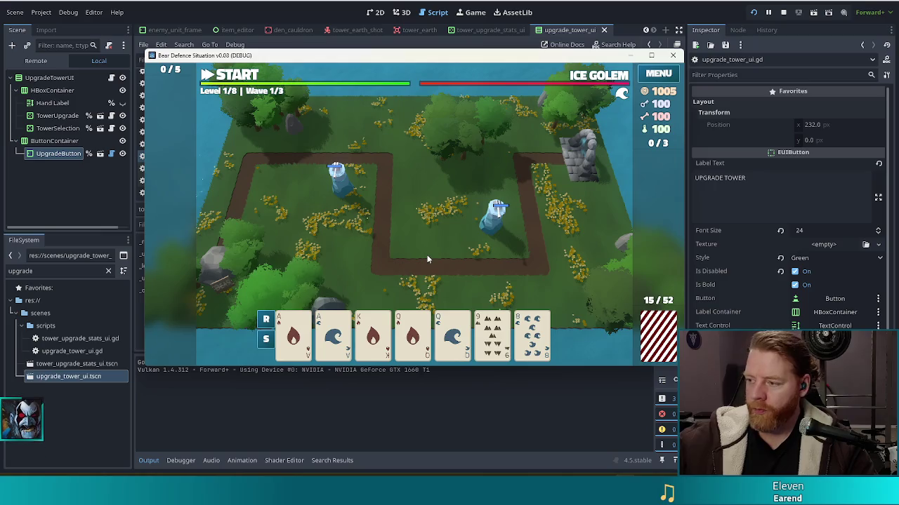
click(413, 336)
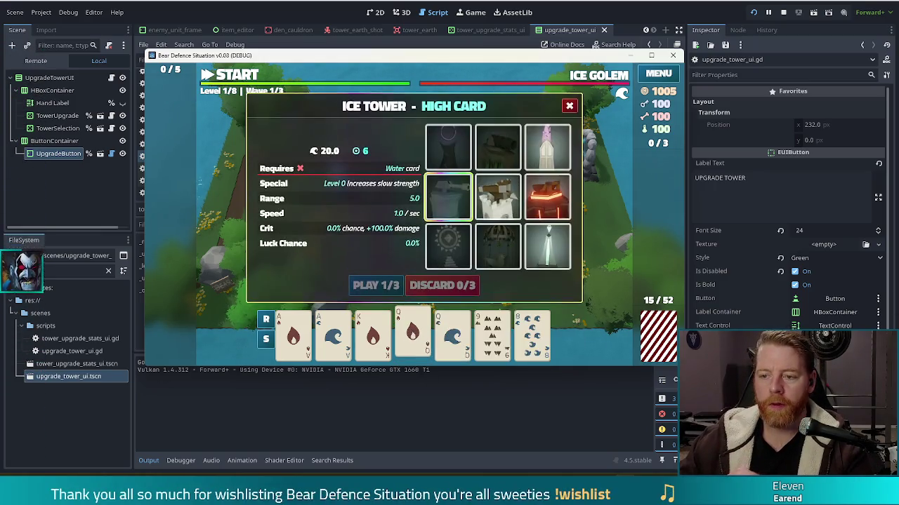
Play the Queen of Fire as a Ballista Tower beside the left Ice Tower.
click(498, 196)
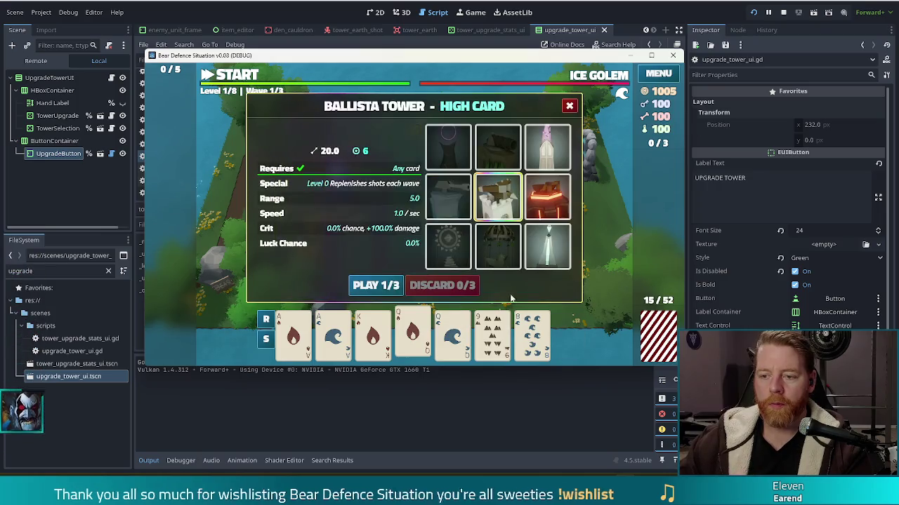
click(376, 285)
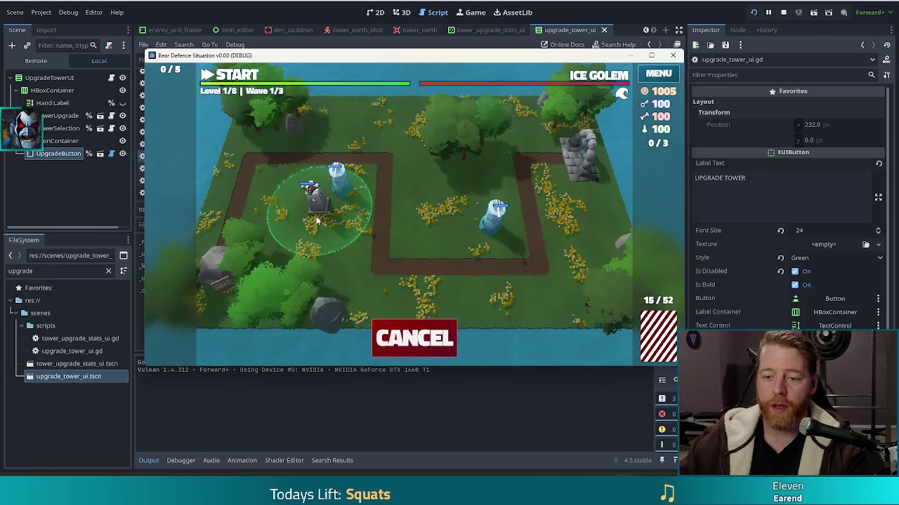
click(316, 217)
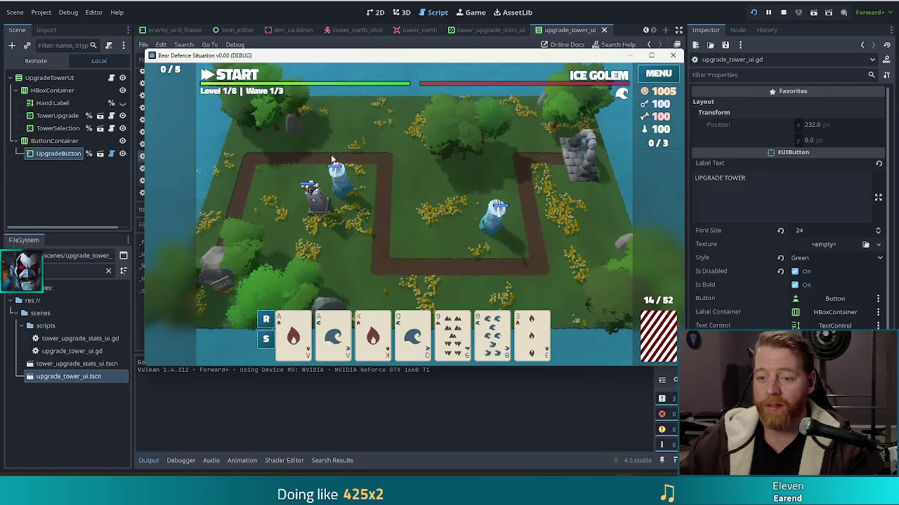
Start wave 1, check the Ice Golem wave details, pause, then stop the game.
click(247, 79)
click(247, 79)
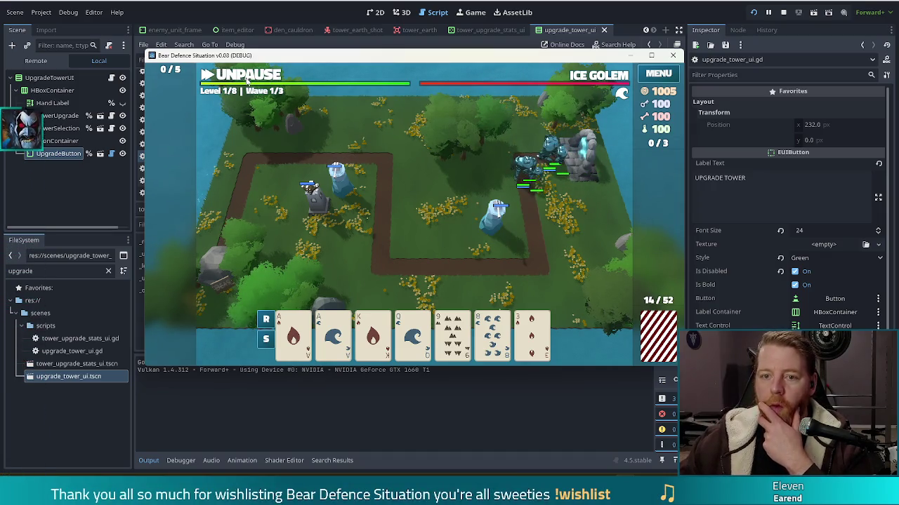
click(598, 79)
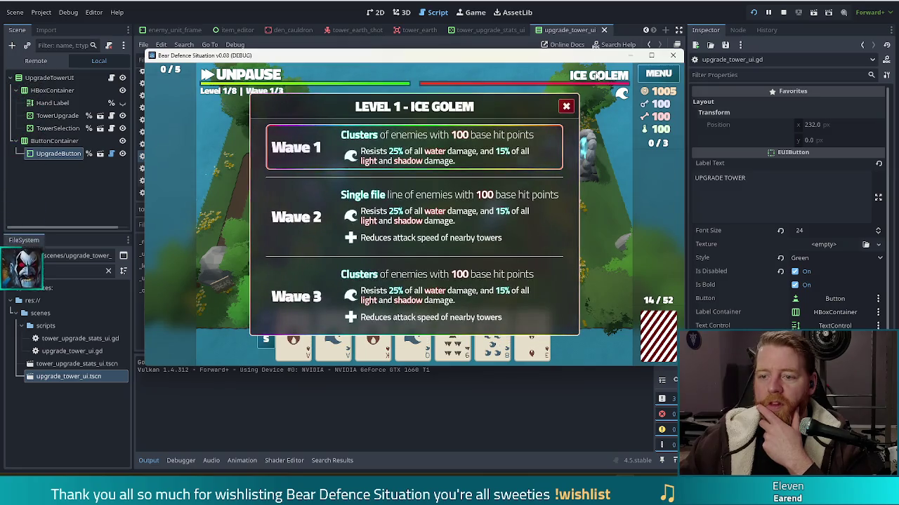
click(566, 106)
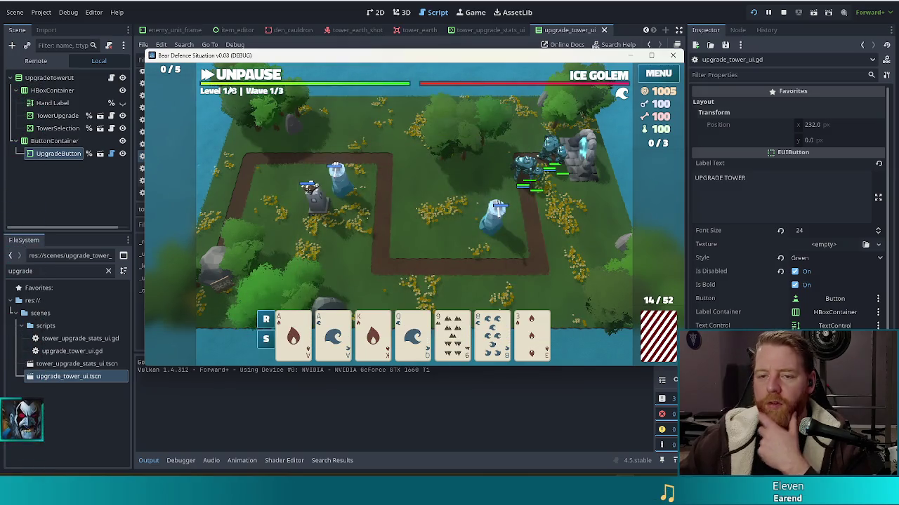
click(247, 79)
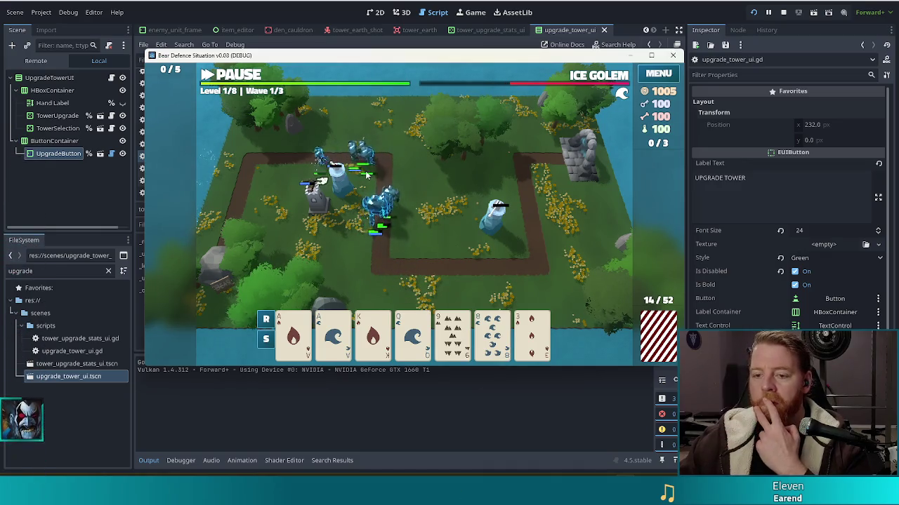
key(space)
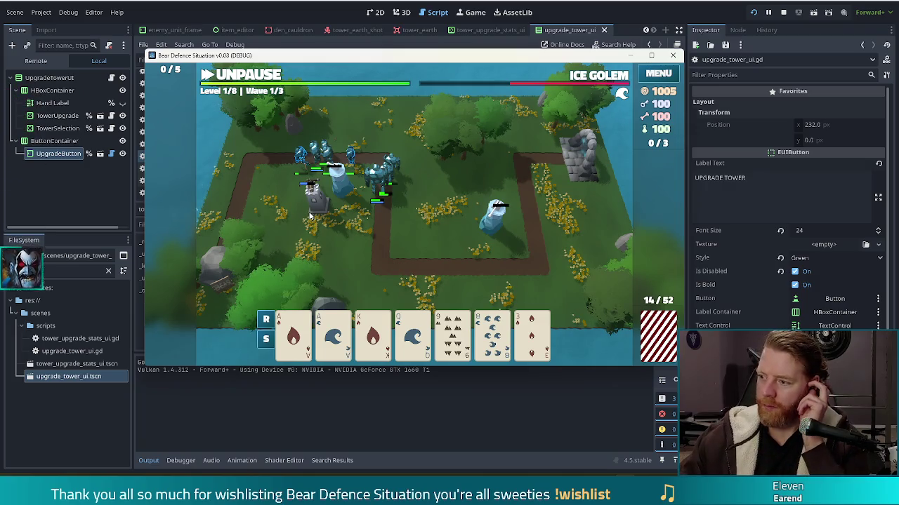
mouse_move(460, 361)
click(672, 55)
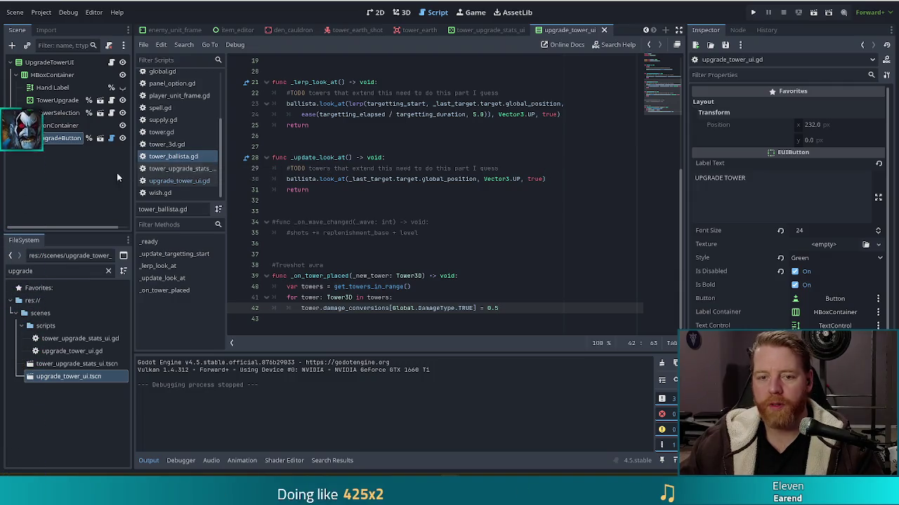
Open upgrade_tower_ui.gd and inspect tower_ballista.tres found via a 'ballista tres' filter.
click(167, 182)
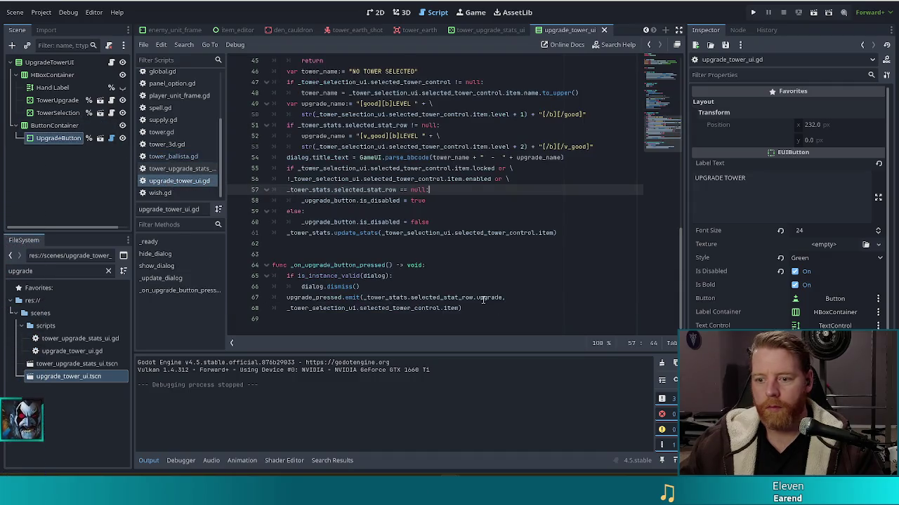
double_click(32, 271)
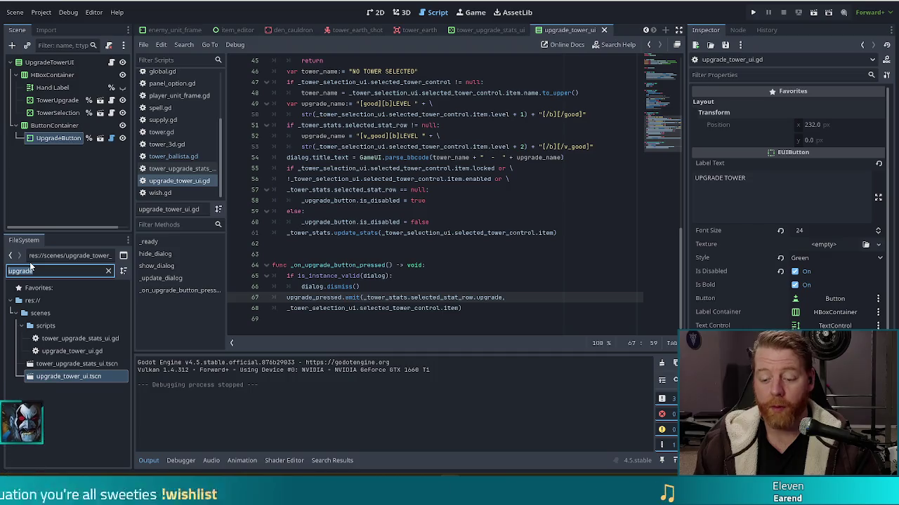
text(bal)
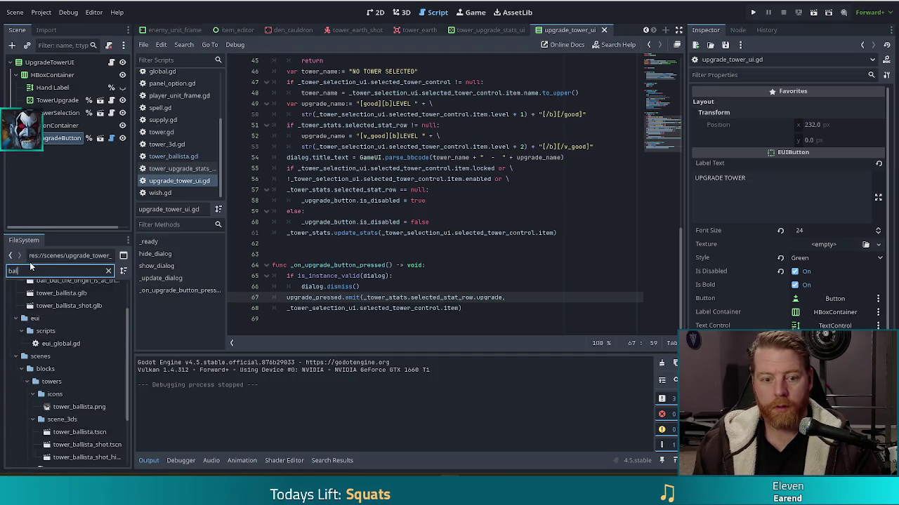
text(lista tres)
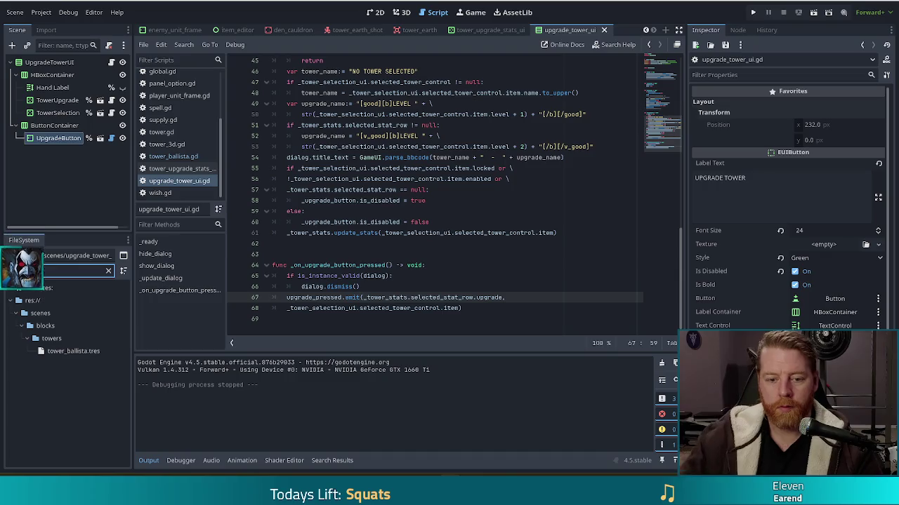
click(70, 351)
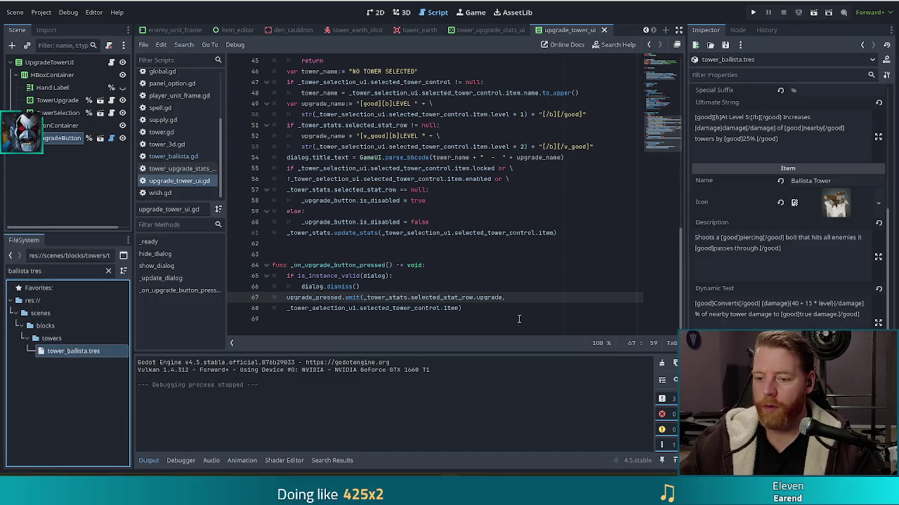
key(alt+Left)
key(alt+Left)
key(alt+Left)
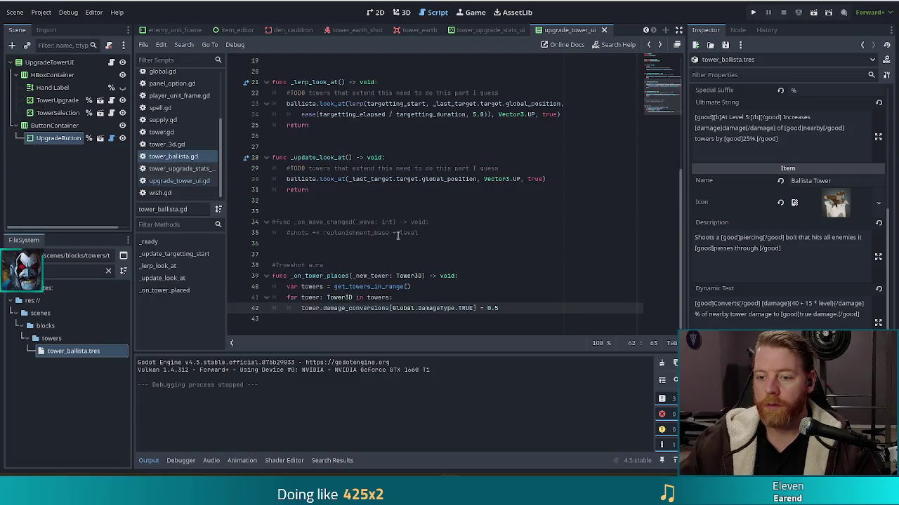
Change the true conversion to 0.4 + 0.15 * tower.level and add a tower.level >= Tower.LEVEL_CAP check.
key(BackSpace)
text(4 )
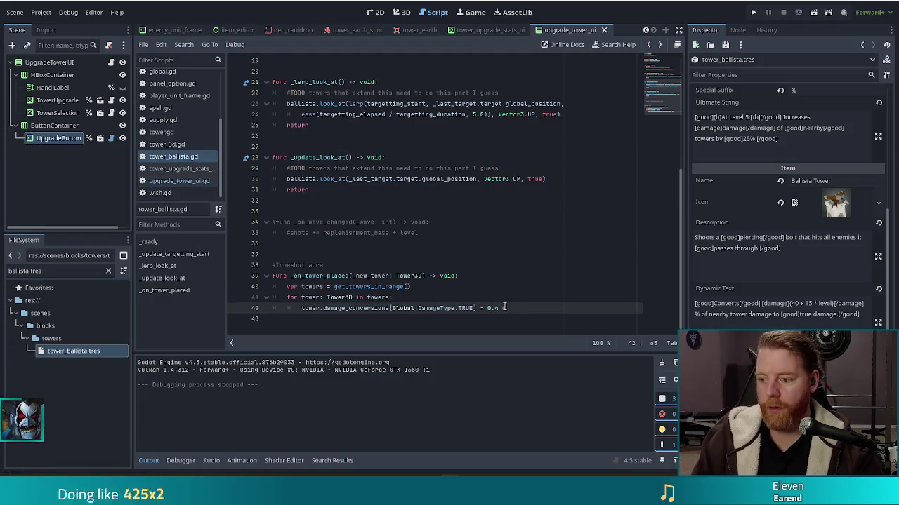
text(*)
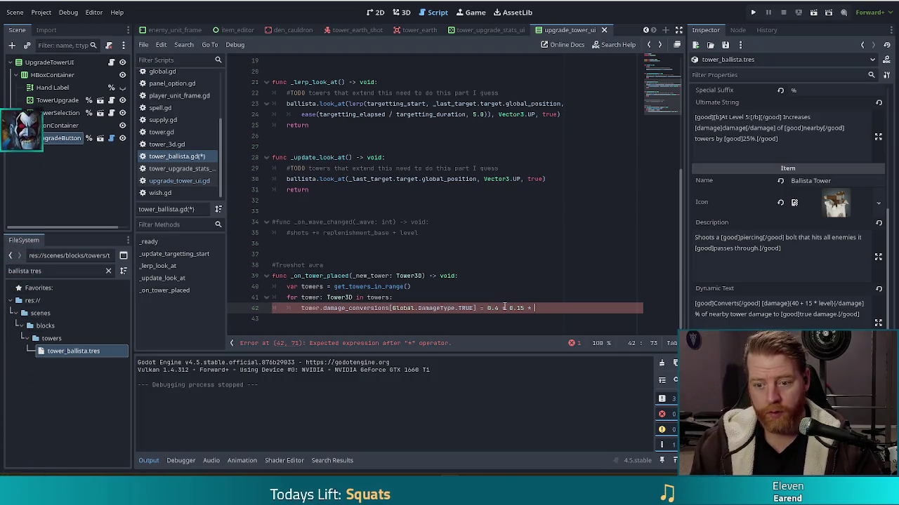
text(r.level)
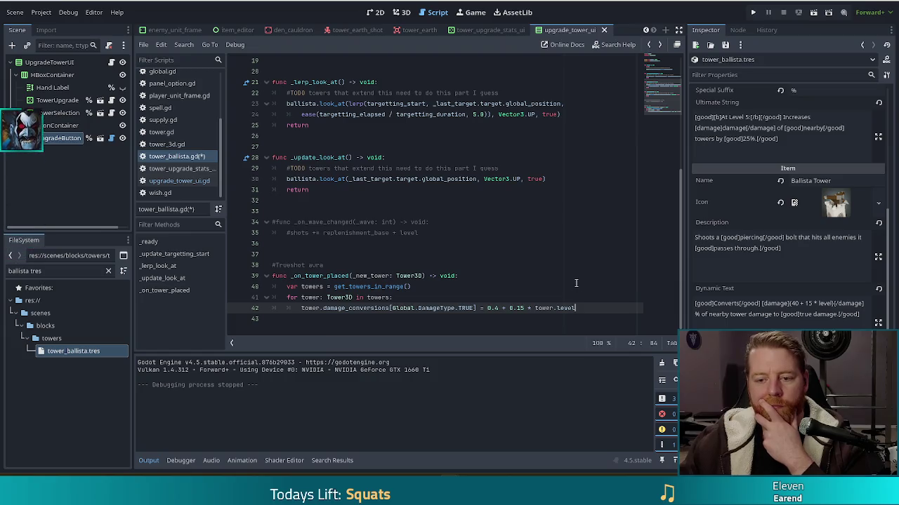
key(Return)
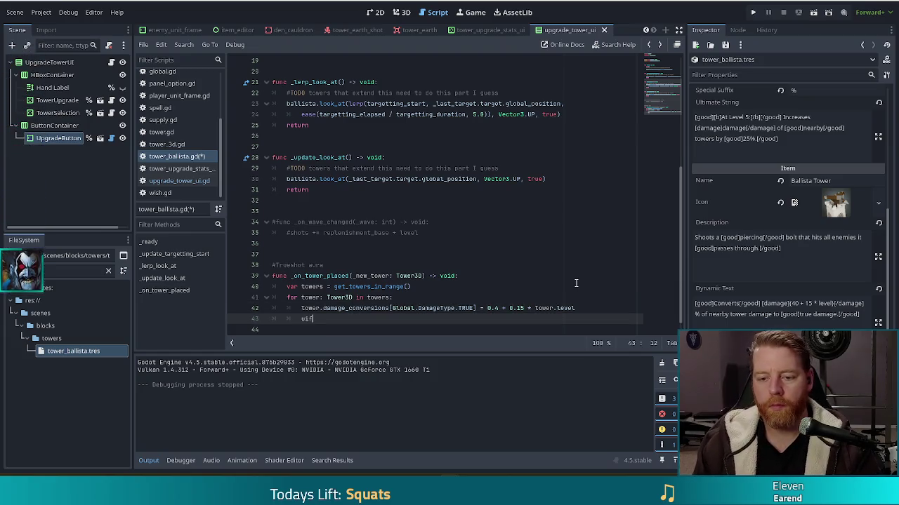
text(if tower.level = T)
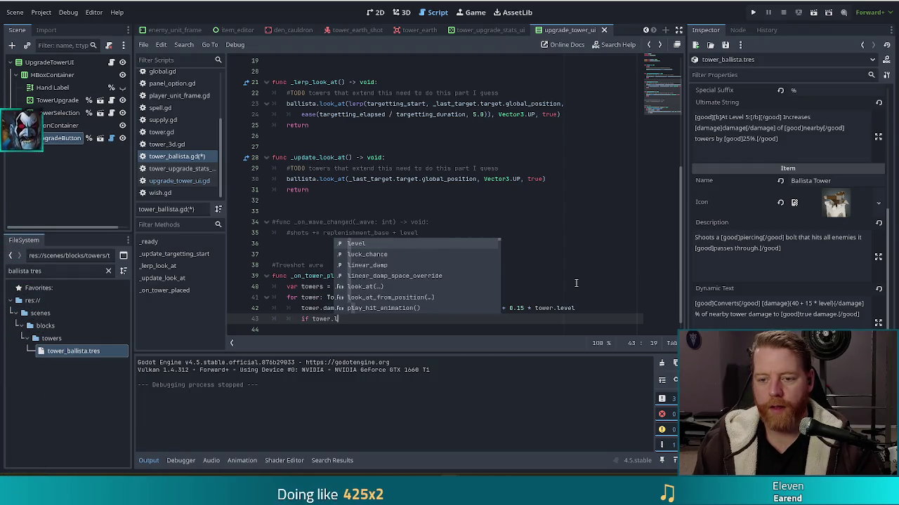
text(ower.LEVEL_CAP)
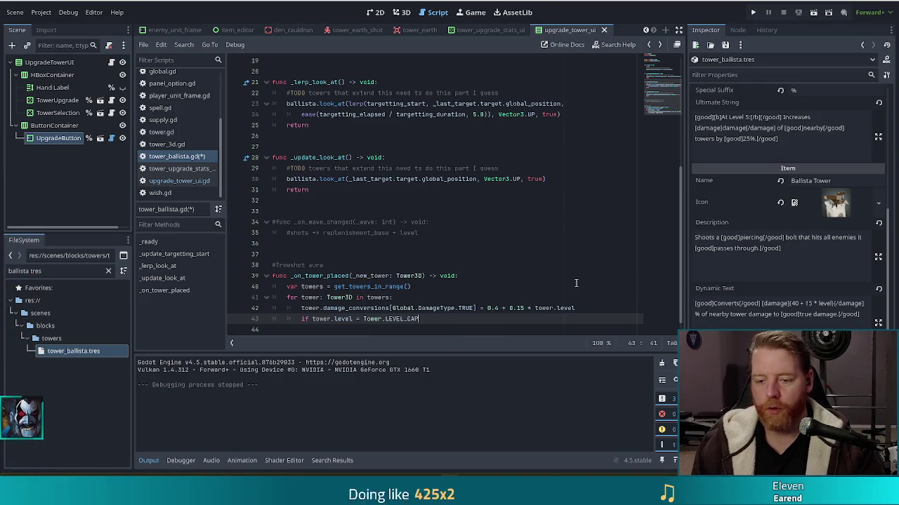
text(>)
key(End)
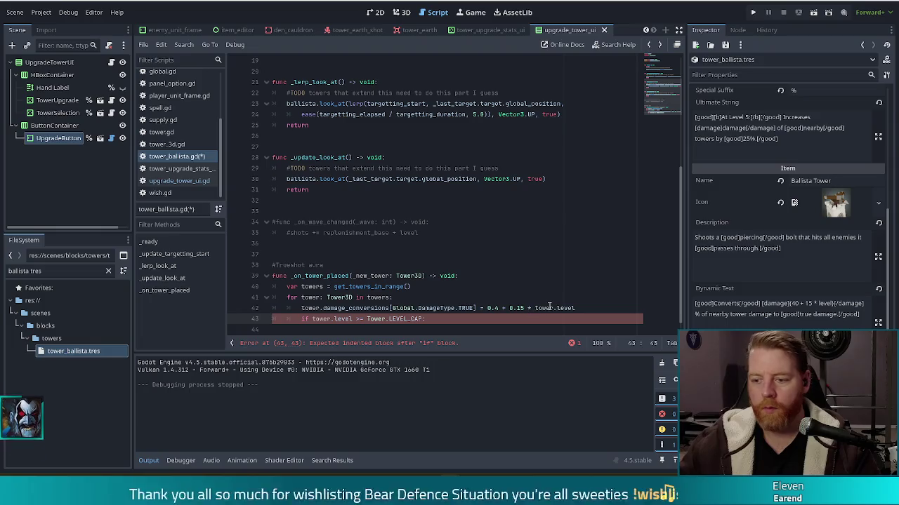
Copy the conversion line into the new if block, indent it, and select its formula.
key(Up)
key(End)
key(shift+Up)
key(ctrl+c)
key(Down)
key(Down)
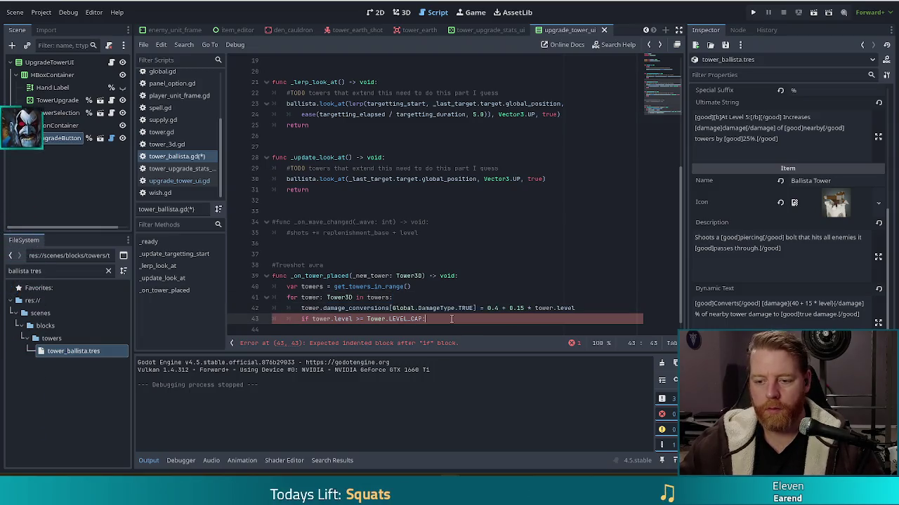
key(ctrl+v)
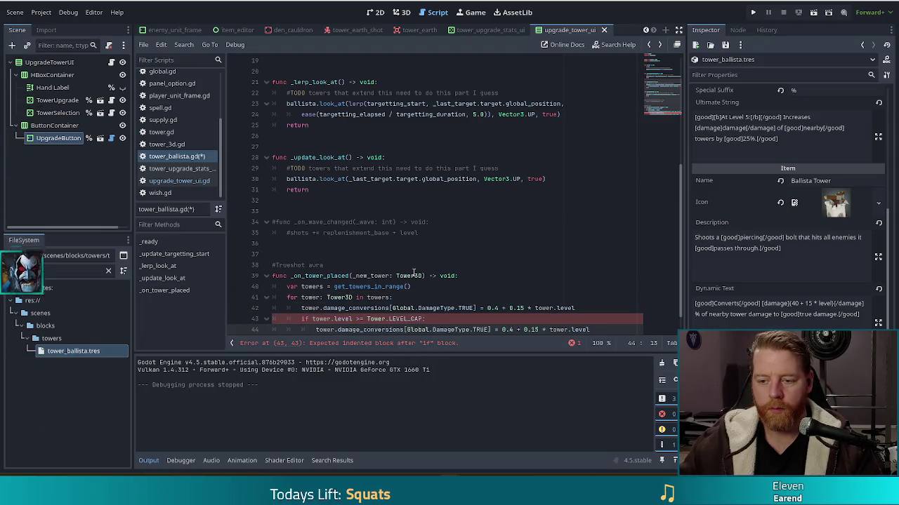
key(Tab)
drag(589, 309, 500, 309)
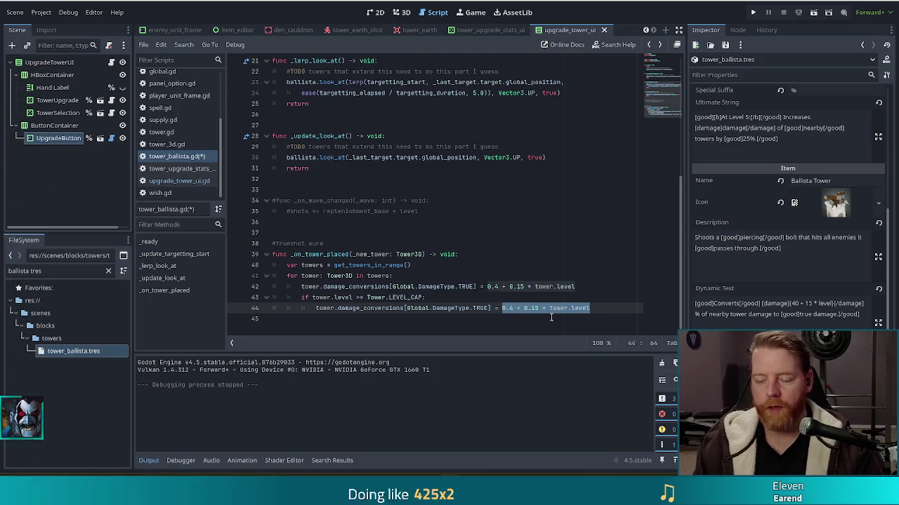
Replace the LEVEL_CAP conversion '0.4 + 0.15 * tower.level' on line 44 with a flat 1.25.
text(1.24)
key(BackSpace)
text(5)
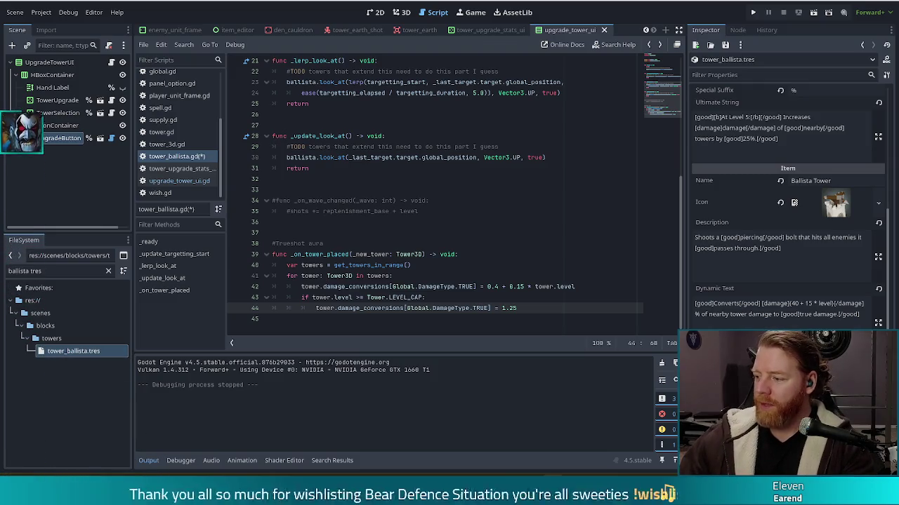
click(440, 254)
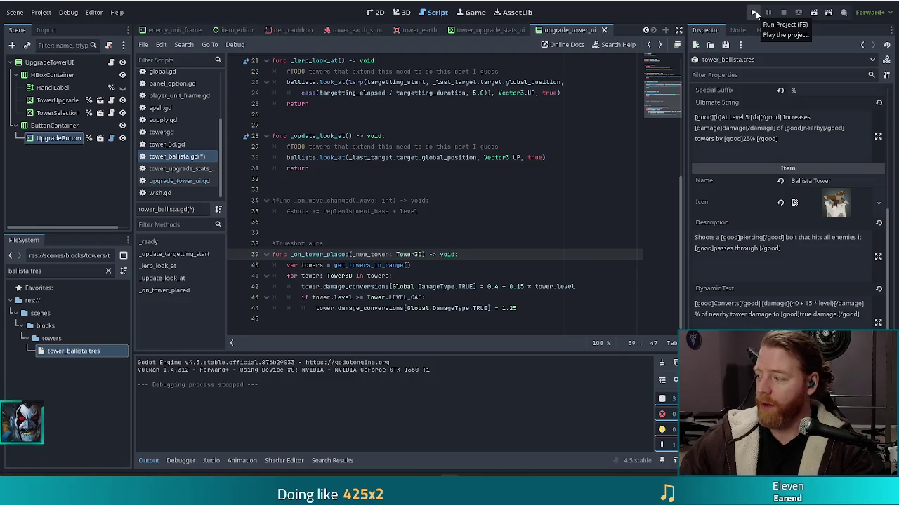
Run the project, start a new game, check the Ice Golem wave details, and start the wave.
click(753, 13)
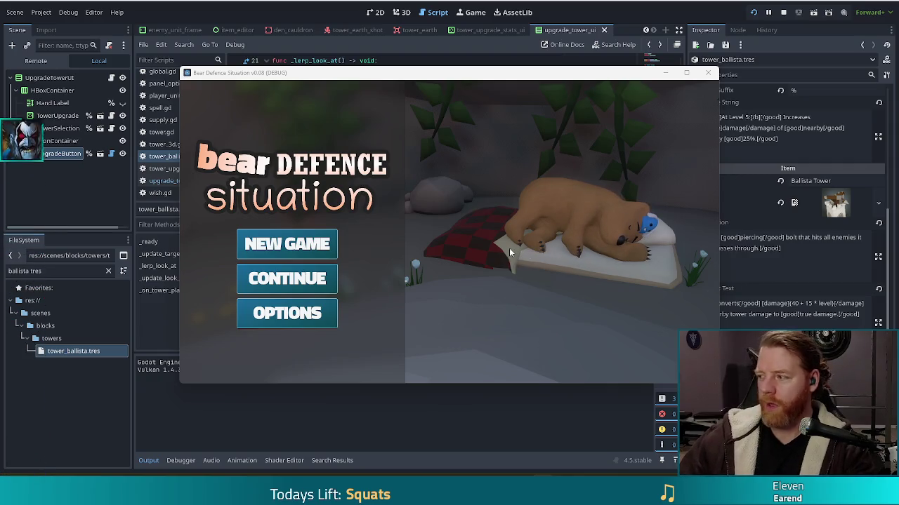
click(284, 244)
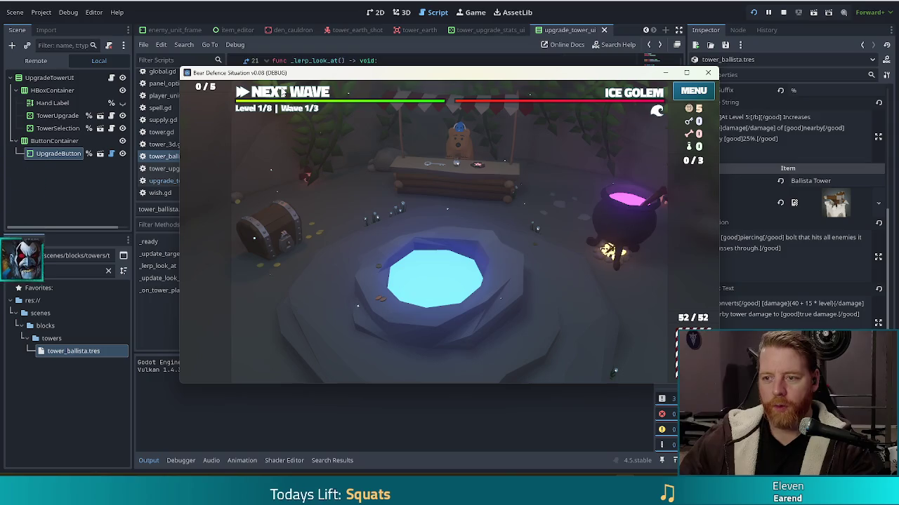
click(643, 94)
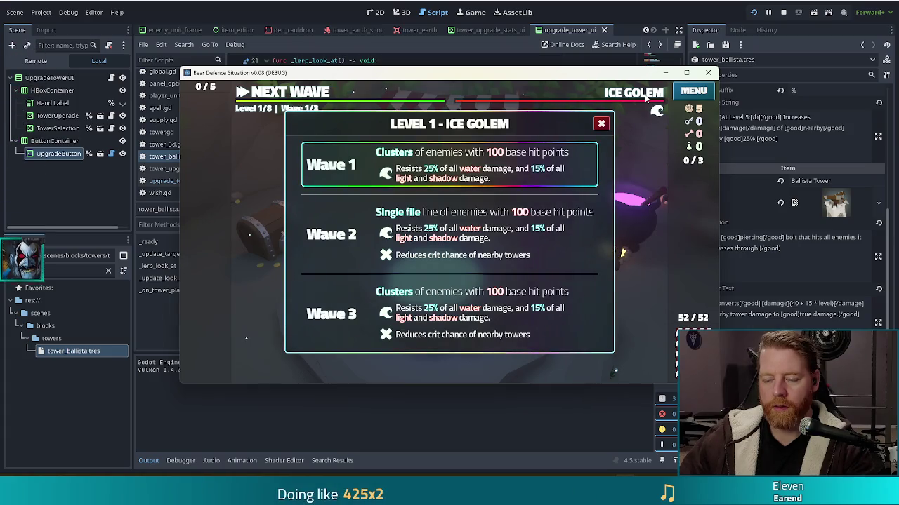
click(645, 98)
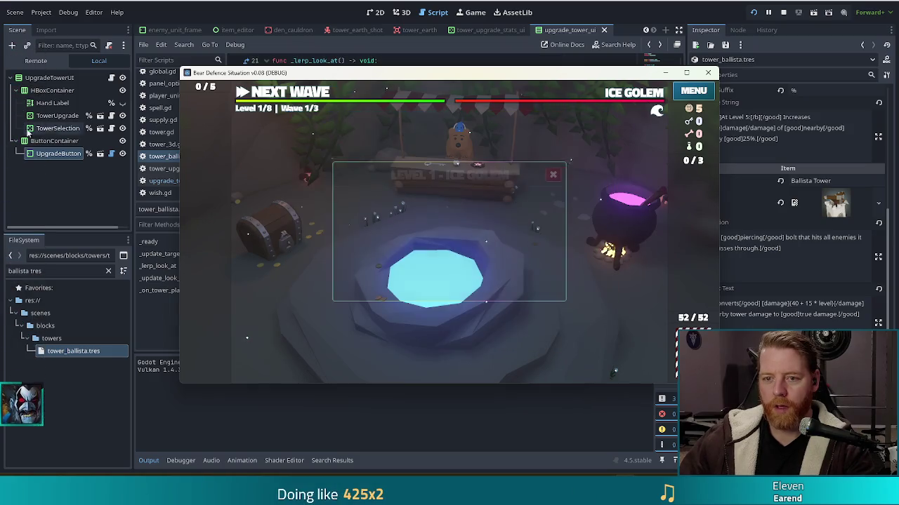
click(297, 97)
Run test_kit in the in-game console to set resources to 100.
key(grave)
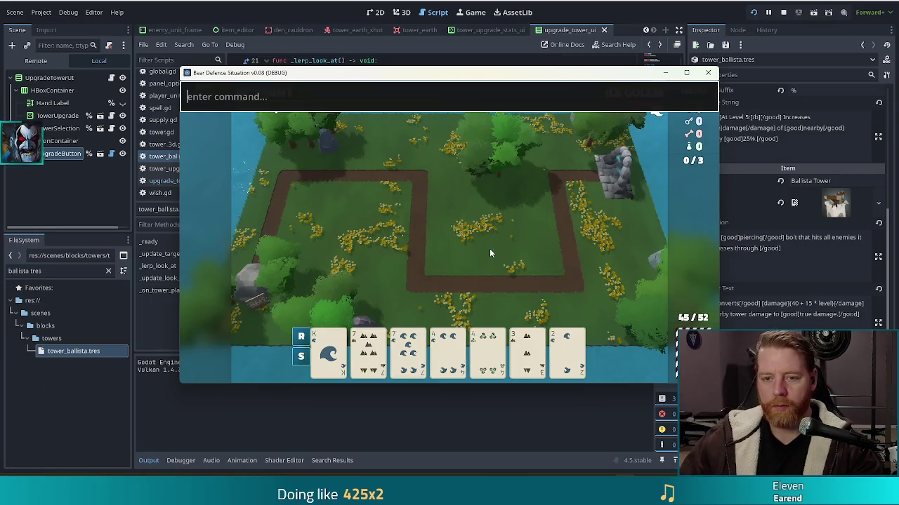
text(test_kit)
key(Return)
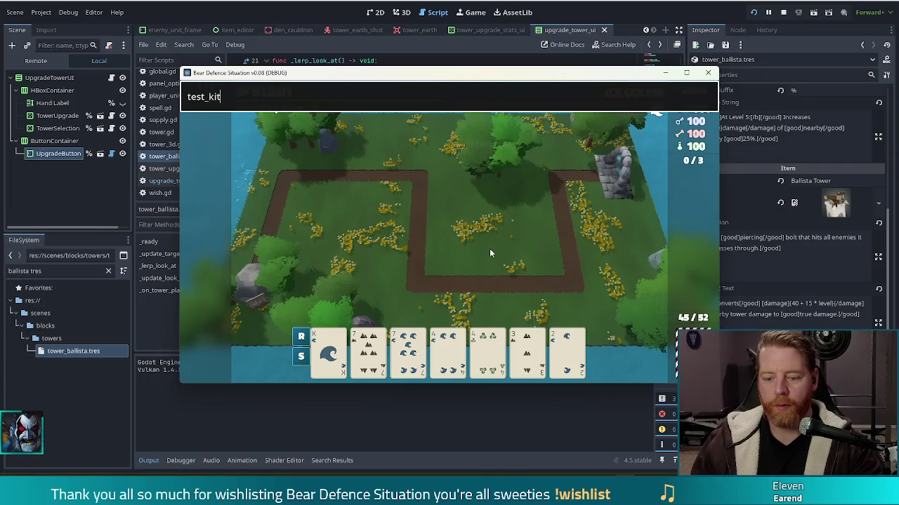
key(BackSpace)
key(BackSpace)
key(BackSpace)
Run the 'upgrade' console command to open tower upgrades, then close the console bar.
text(upgrade)
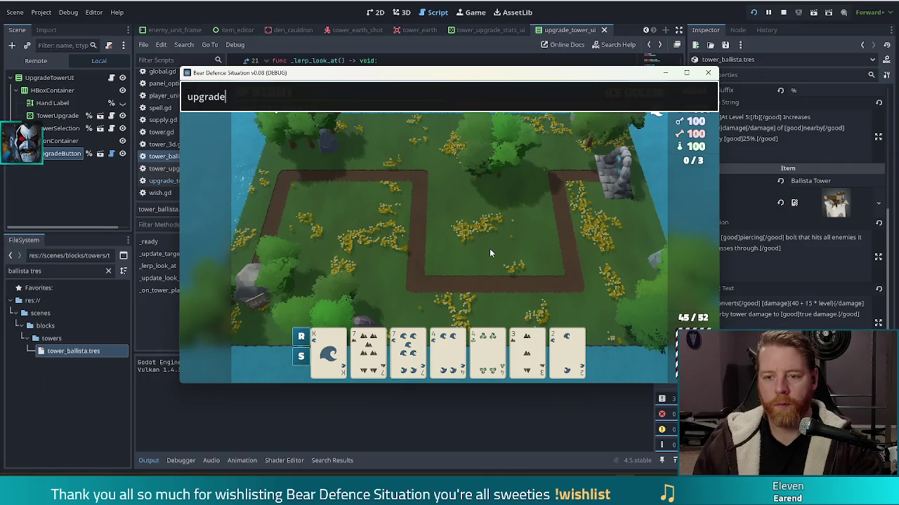
key(Return)
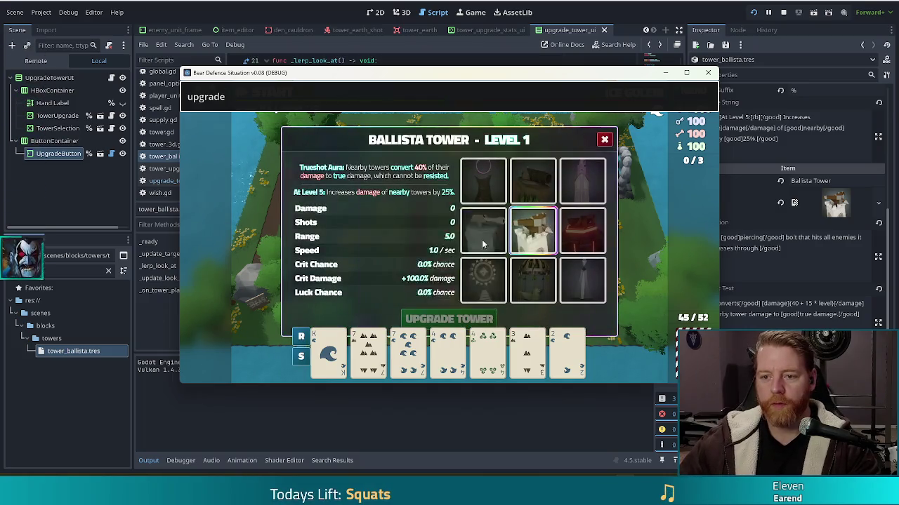
mouse_move(506, 236)
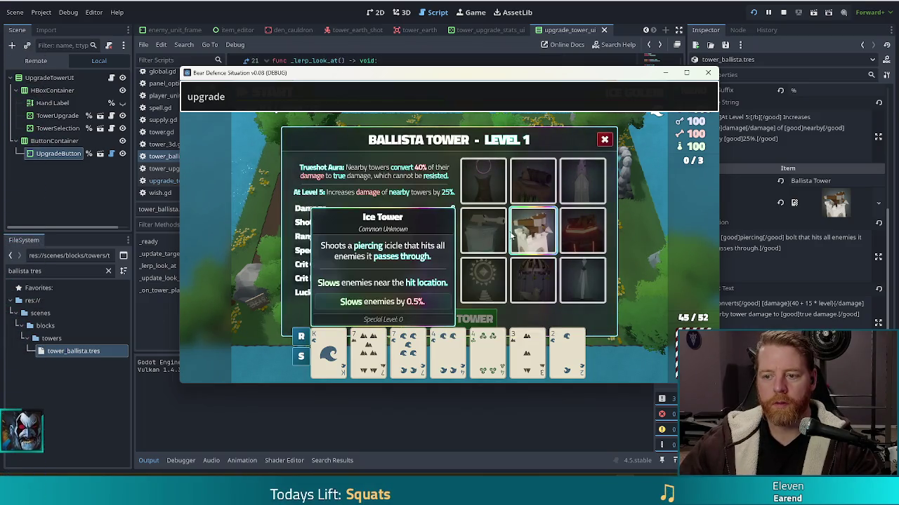
key(Escape)
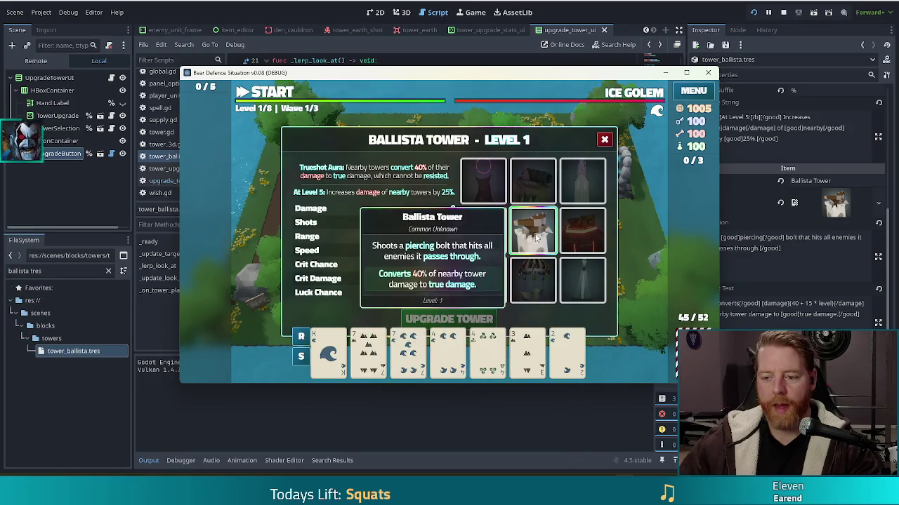
Upgrade the Ballista Tower through levels 2, 3 and 4.
click(386, 221)
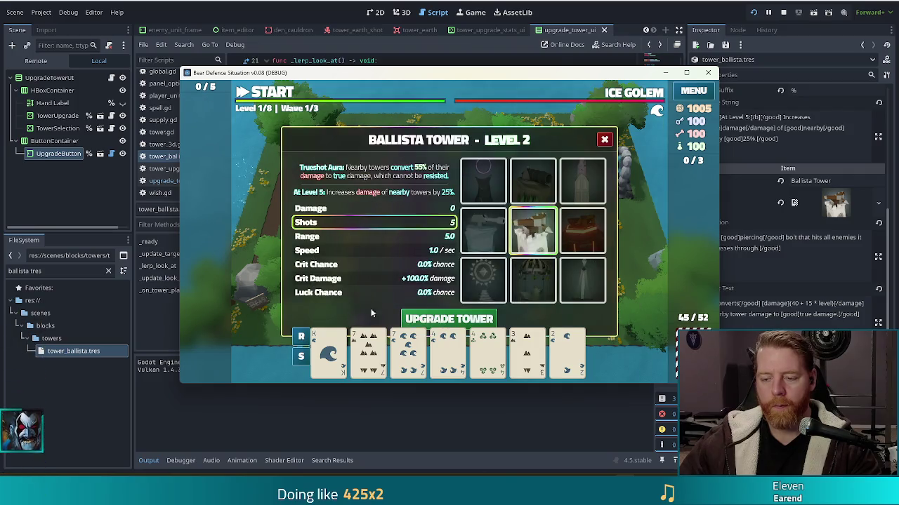
click(460, 318)
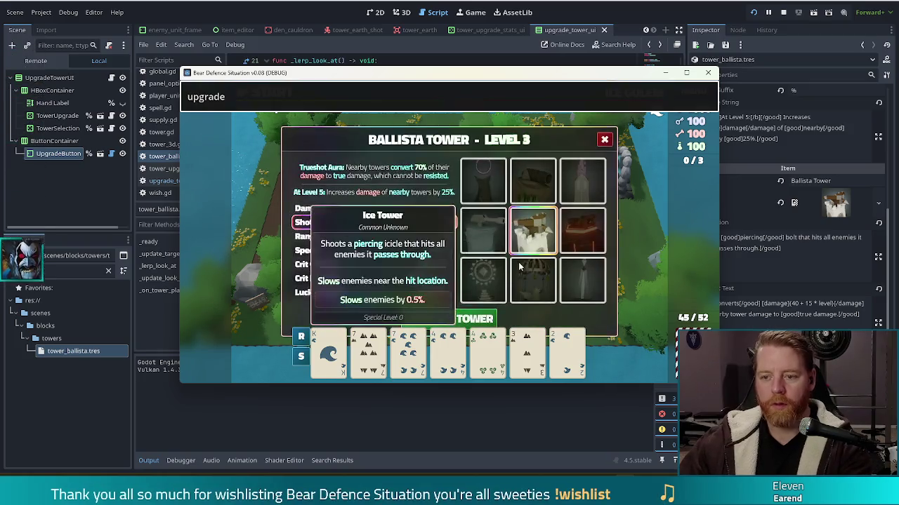
key(Escape)
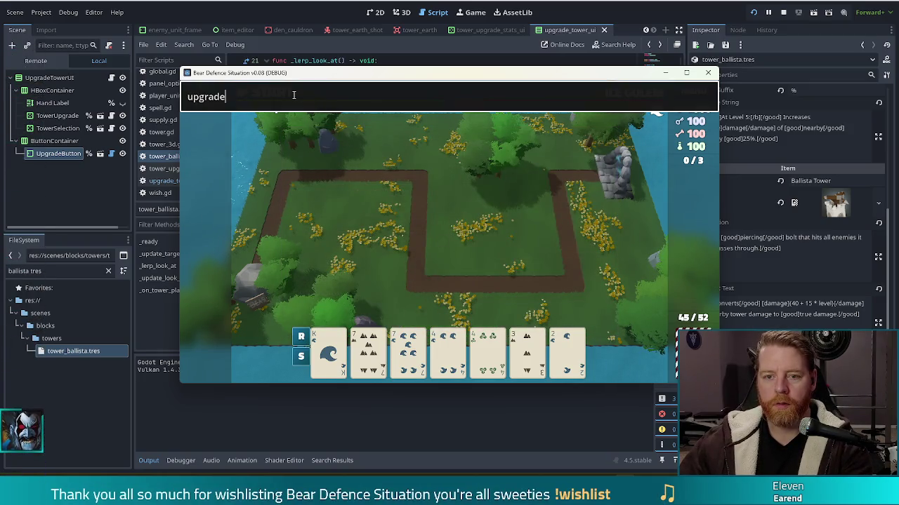
click(457, 235)
Bring the Ballista to level 5, then close its upgrade panel and the debug console.
key(Escape)
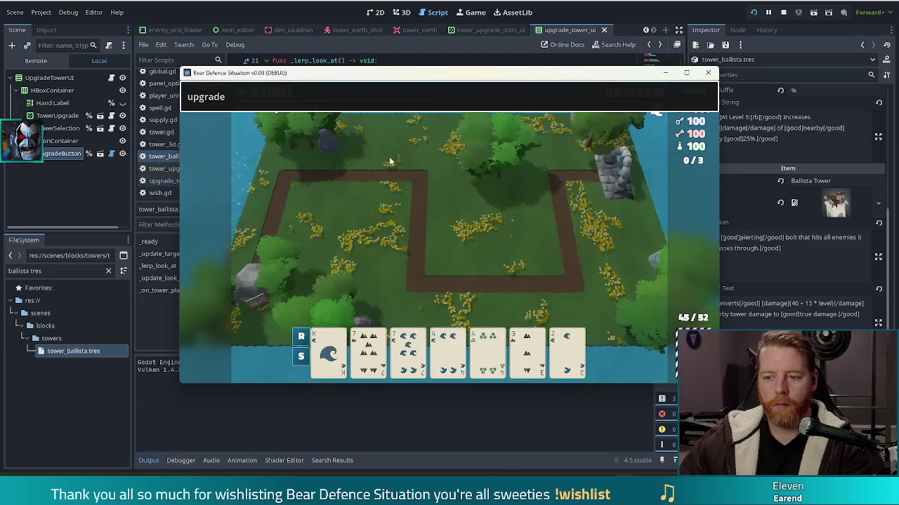
key(Return)
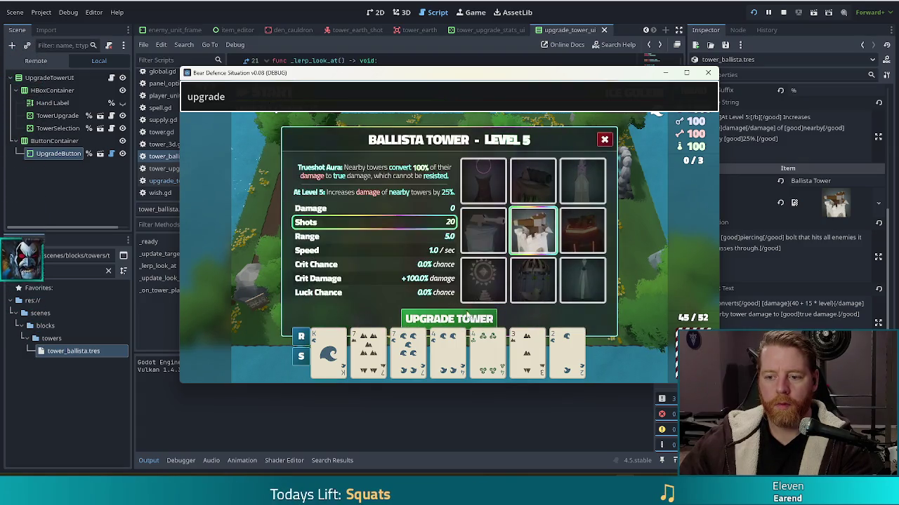
click(463, 320)
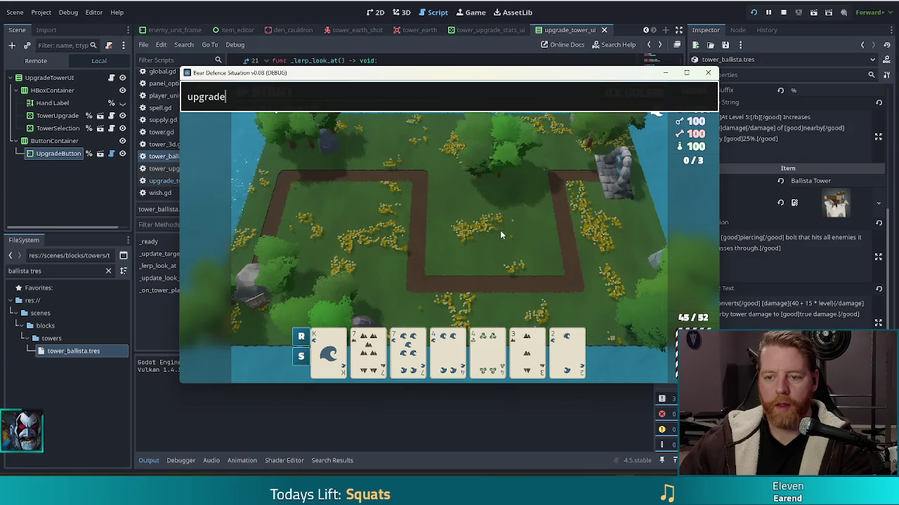
key(Return)
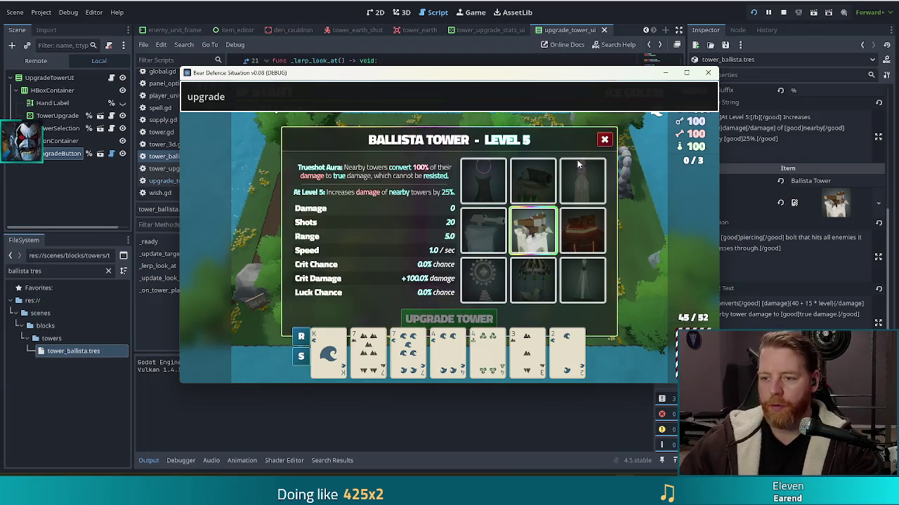
key(Escape)
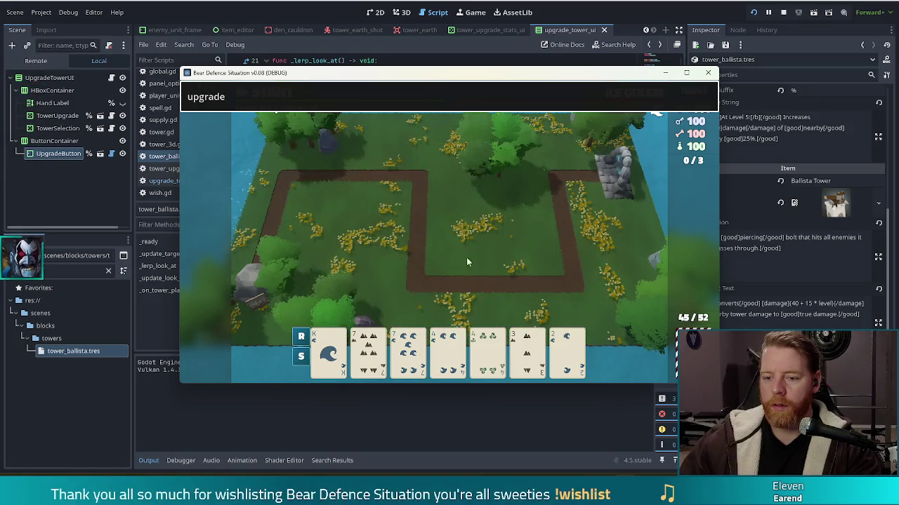
key(Return)
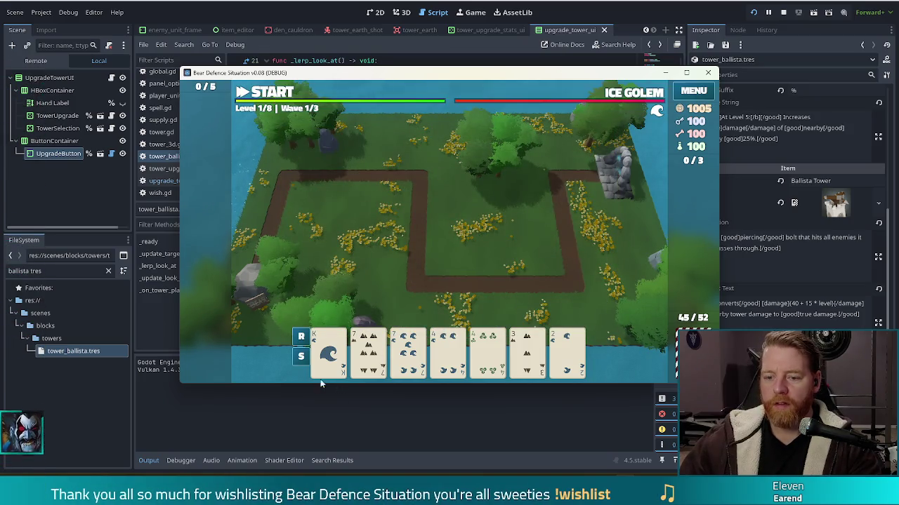
Play the K water card as an Ice Tower on the grass beside the path.
click(327, 356)
click(483, 215)
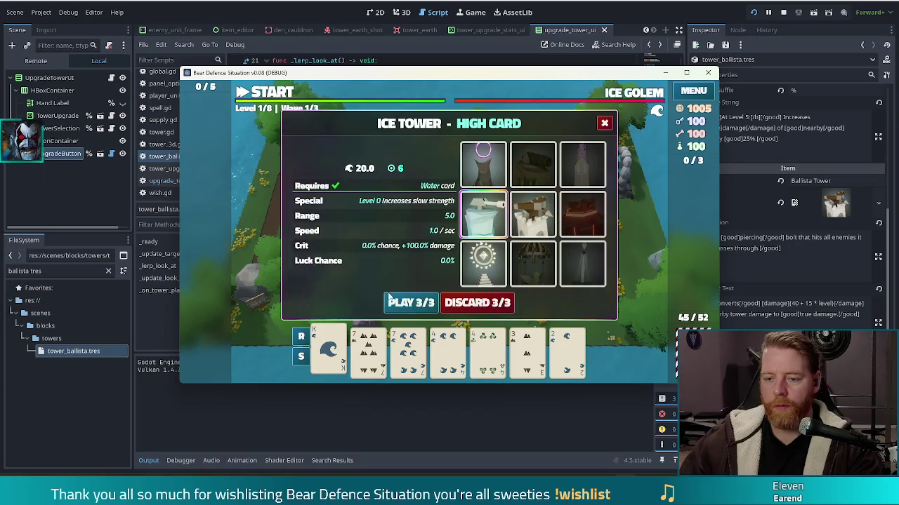
click(402, 301)
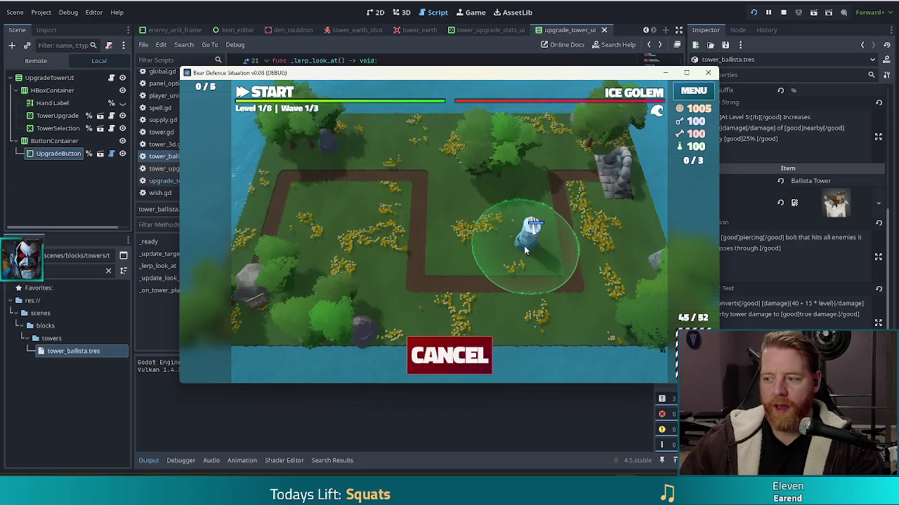
click(525, 250)
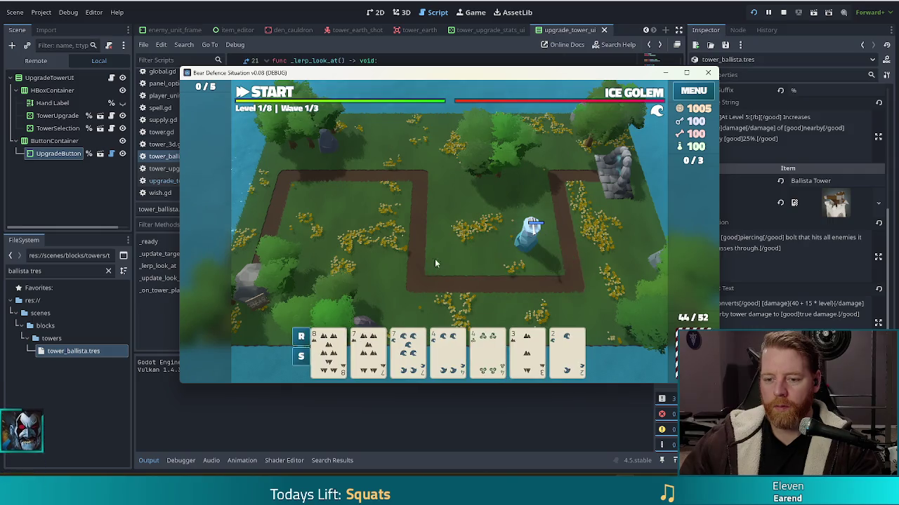
Play the 7 of Earth card as a Ballista Tower next to the Ice Tower.
click(368, 355)
click(533, 214)
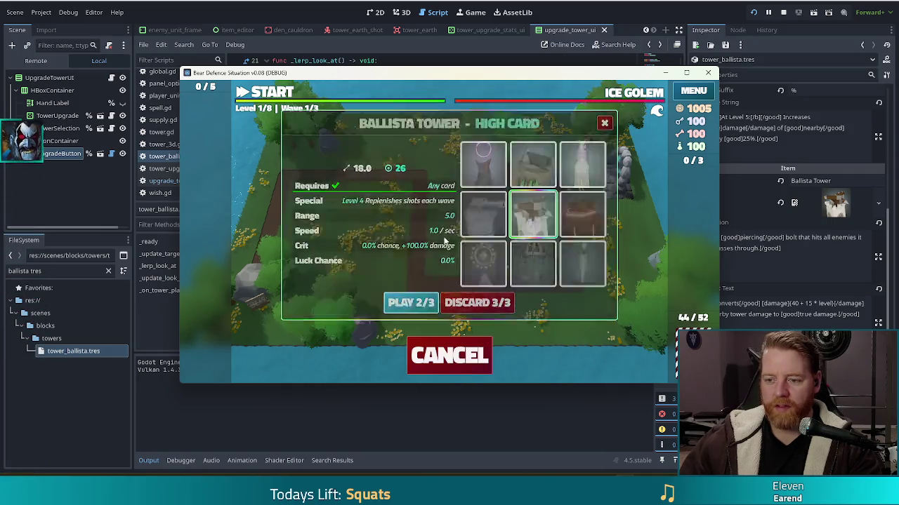
click(411, 302)
click(493, 222)
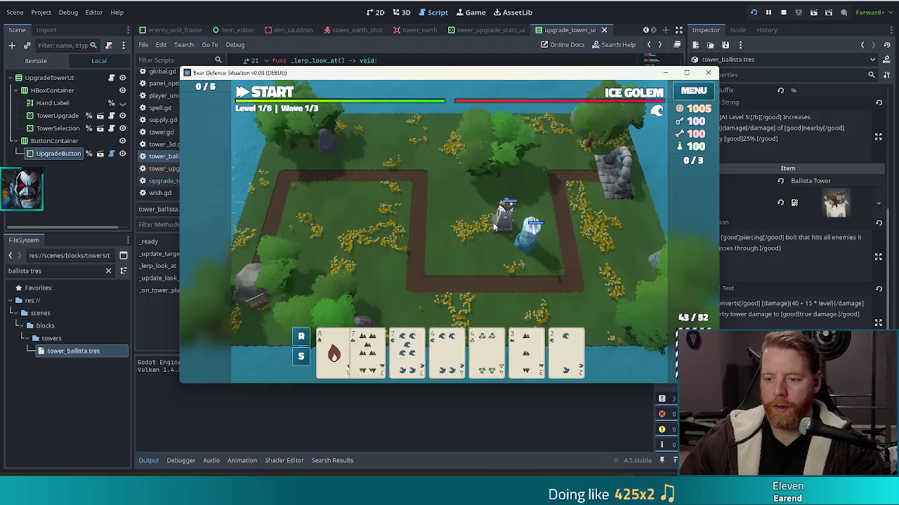
Check the Ice Tower's stats and the Ice Golem wave details, then acknowledge the finished wave.
click(532, 251)
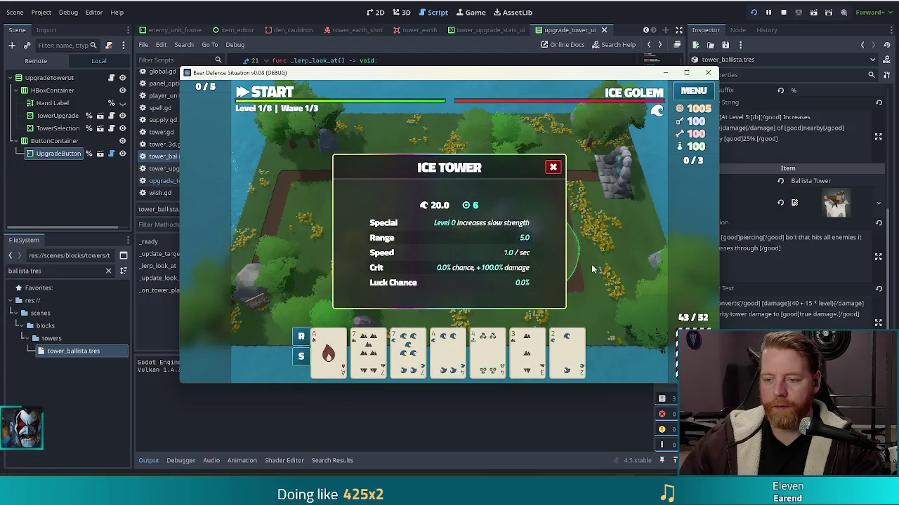
click(553, 167)
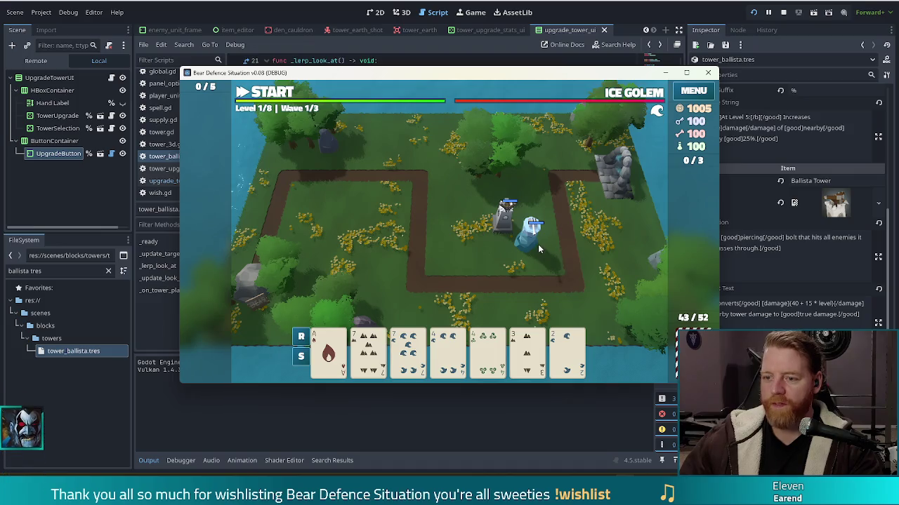
click(647, 98)
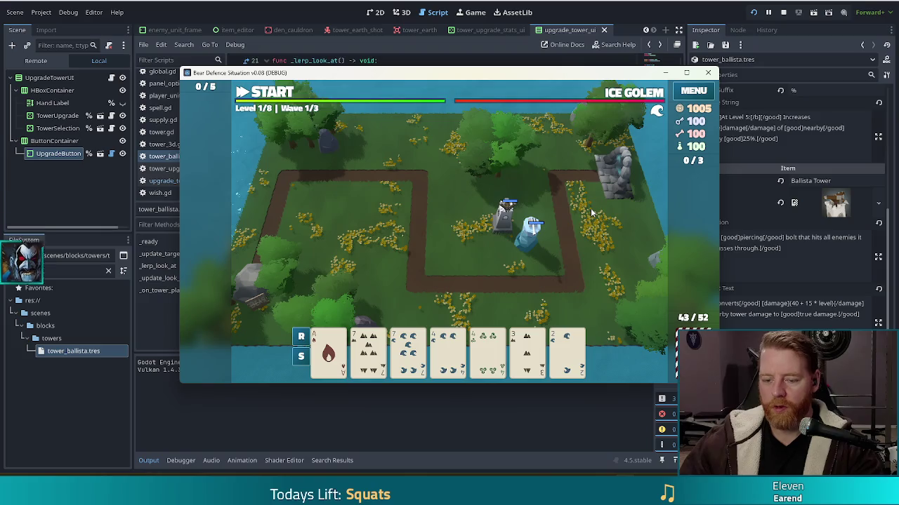
click(449, 284)
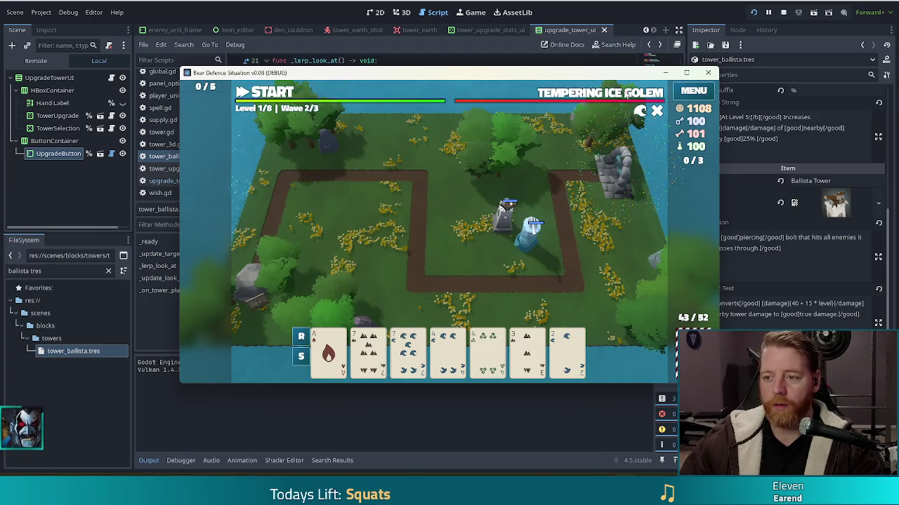
mouse_move(625, 94)
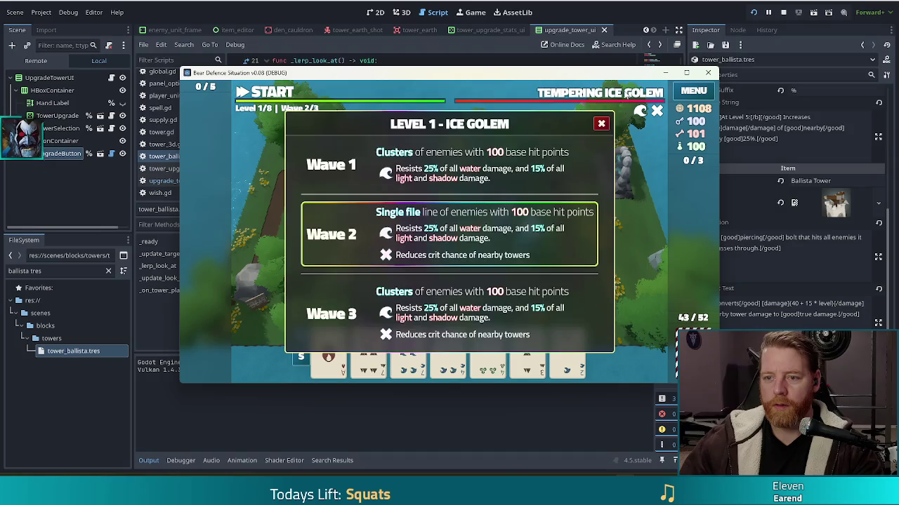
Start wave 2, pause it, and inspect the Ballista Tower's 18.0 damage stats.
click(267, 92)
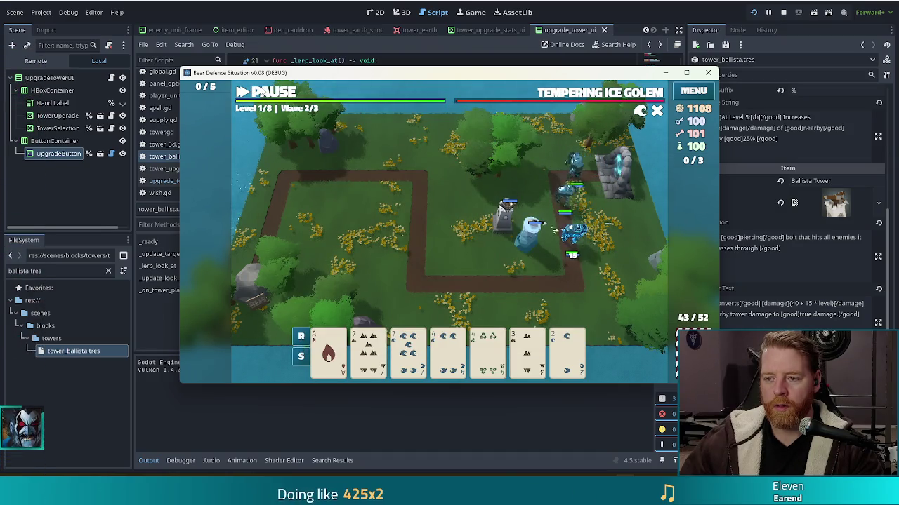
click(260, 93)
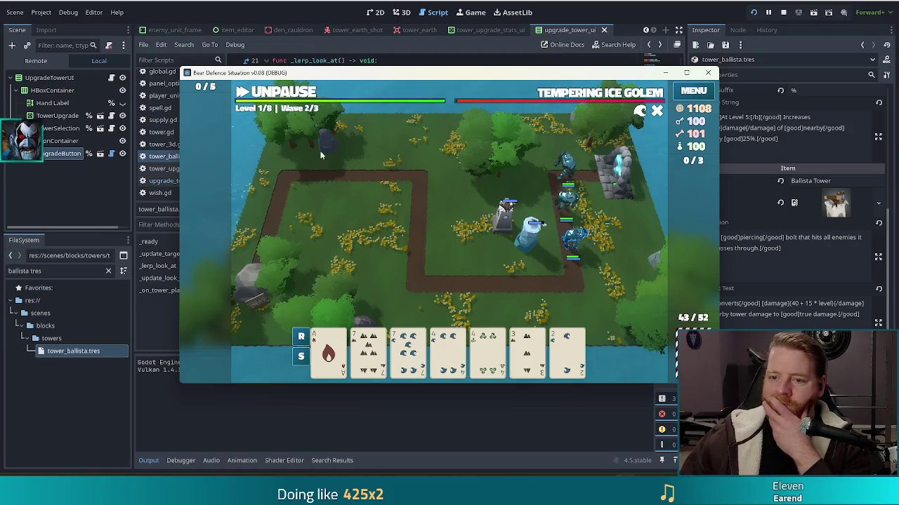
click(271, 94)
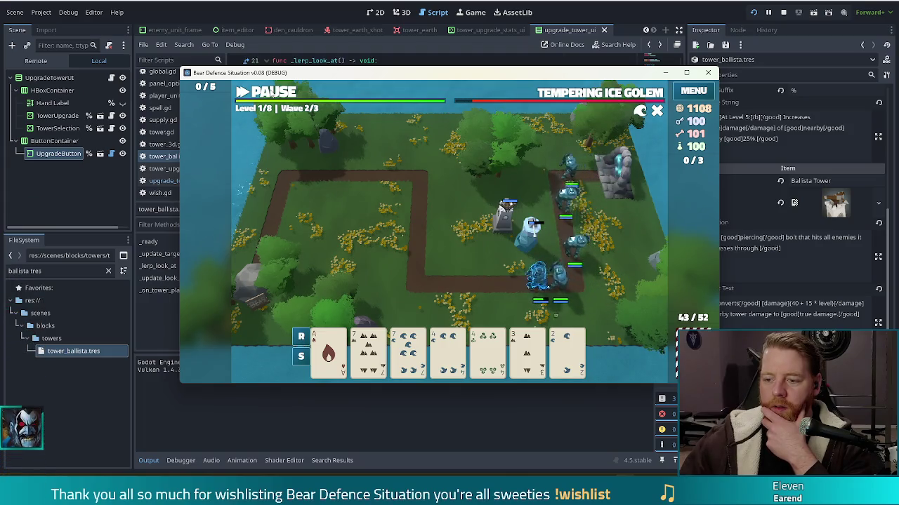
click(272, 94)
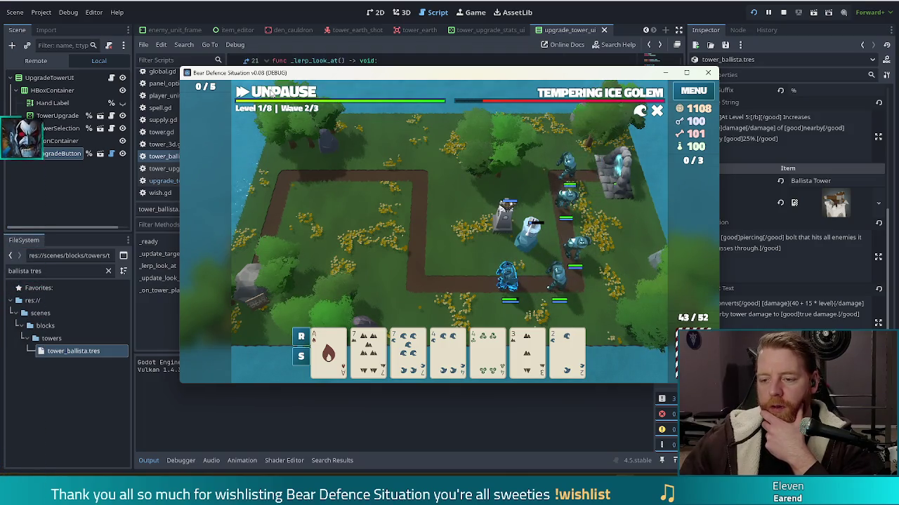
click(504, 214)
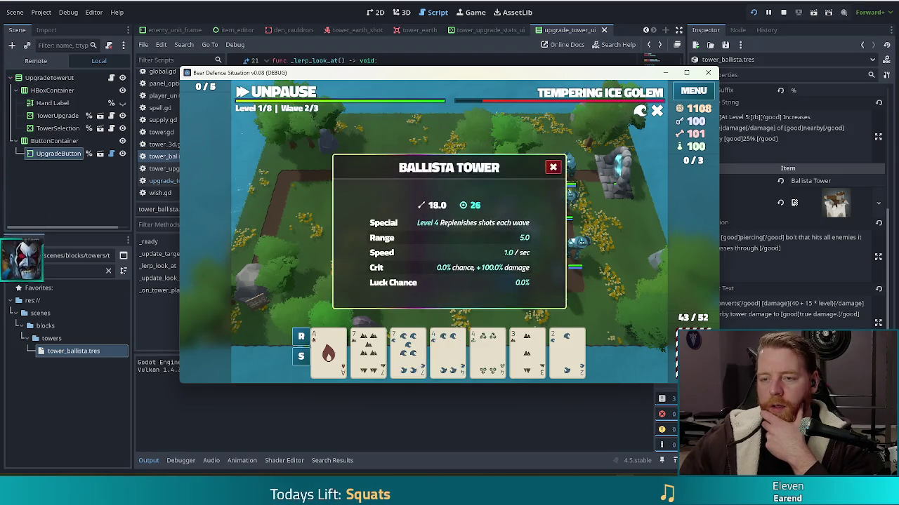
Close the Ballista stats panel and return to tower_ballista.gd with the caret on line 44's level-cap conversion.
key(alt+Tab)
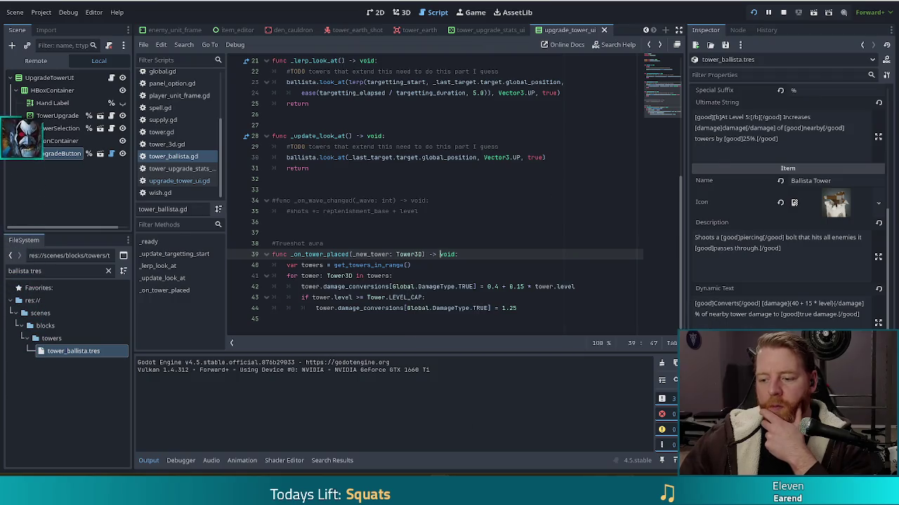
key(alt+Tab)
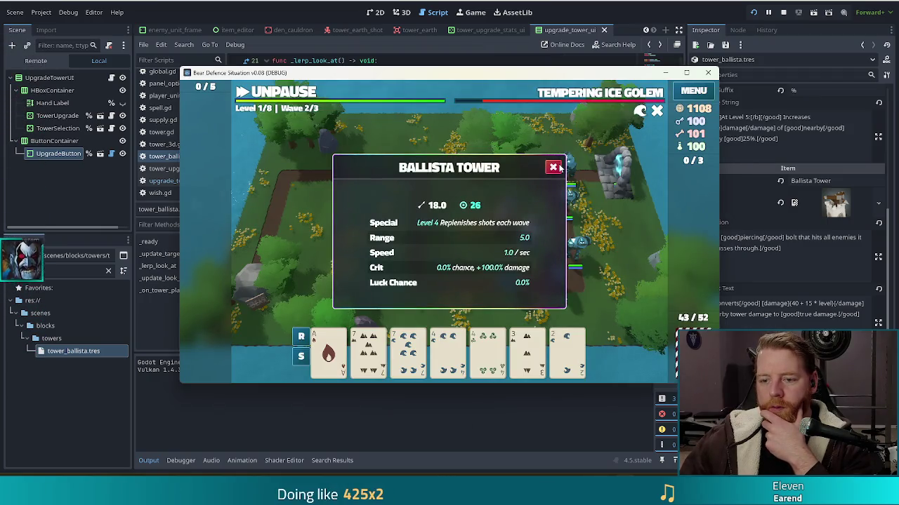
click(553, 167)
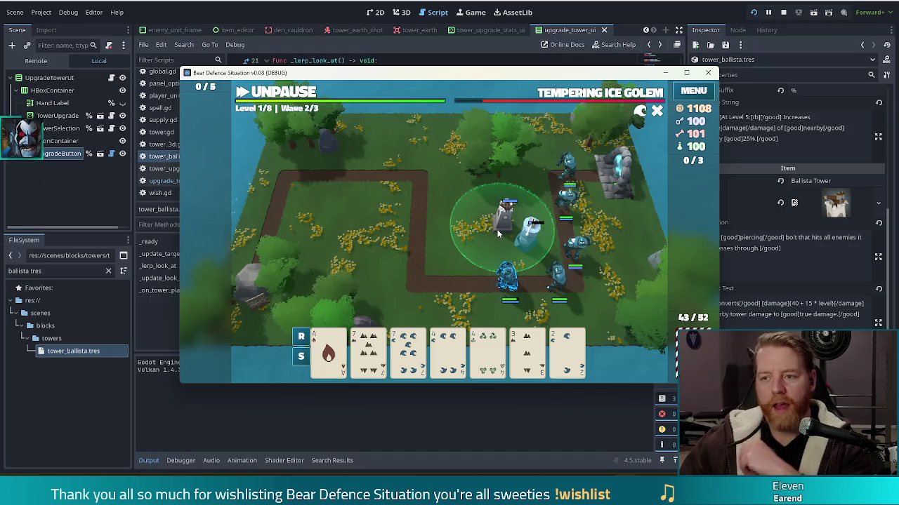
key(F8)
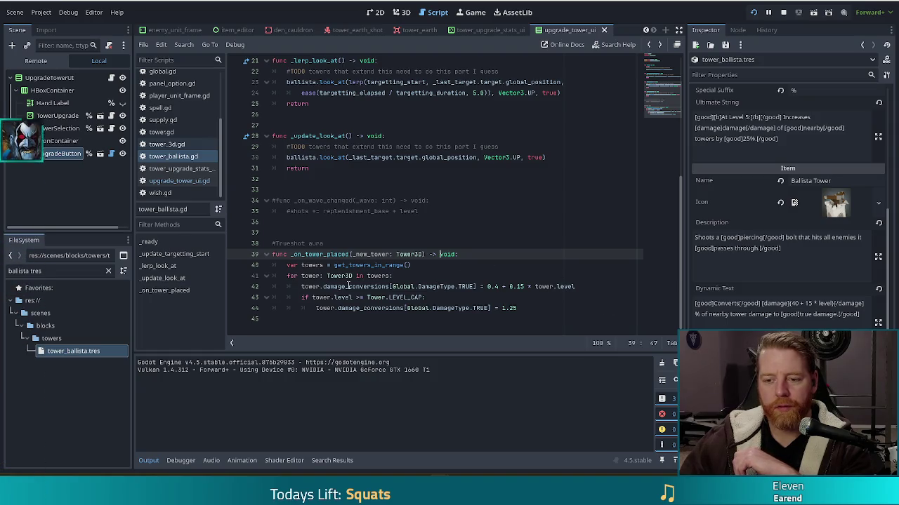
click(362, 308)
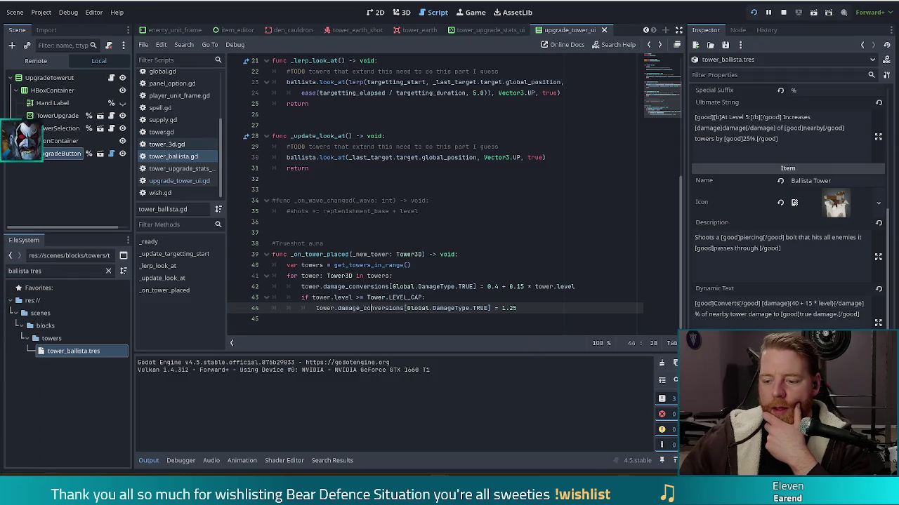
click(618, 432)
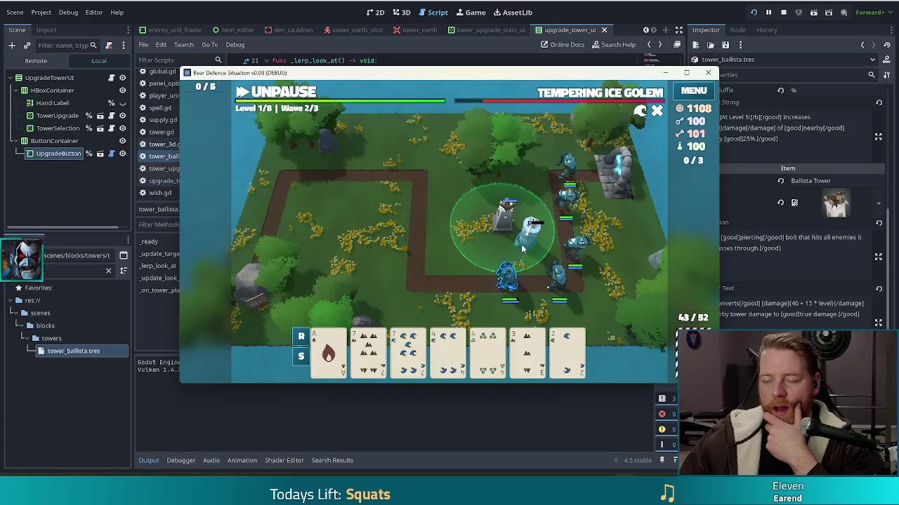
click(236, 2)
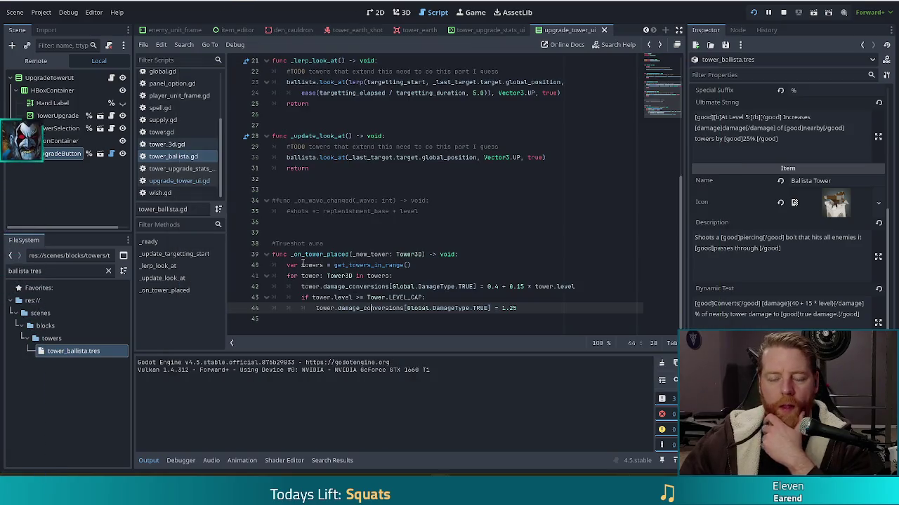
Set a breakpoint on line 289 of tower_3d.gd's create_shot and let the running game hit it.
click(176, 144)
scroll(377, 222, up, 10)
scroll(377, 221, up, 4)
scroll(372, 218, down, 4)
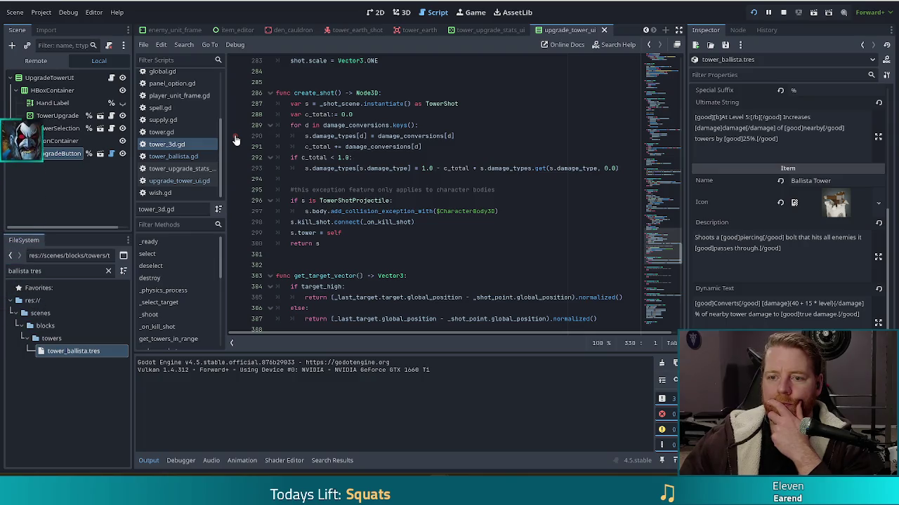
click(236, 125)
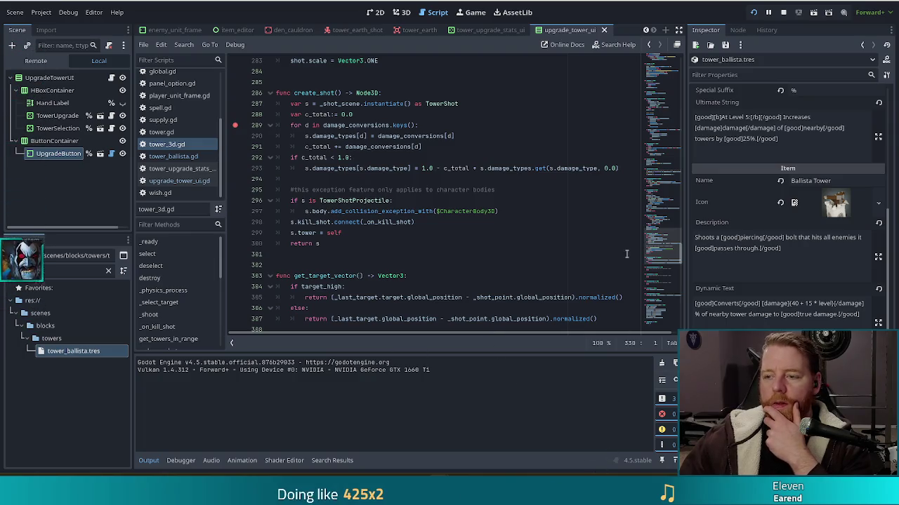
key(alt+Tab)
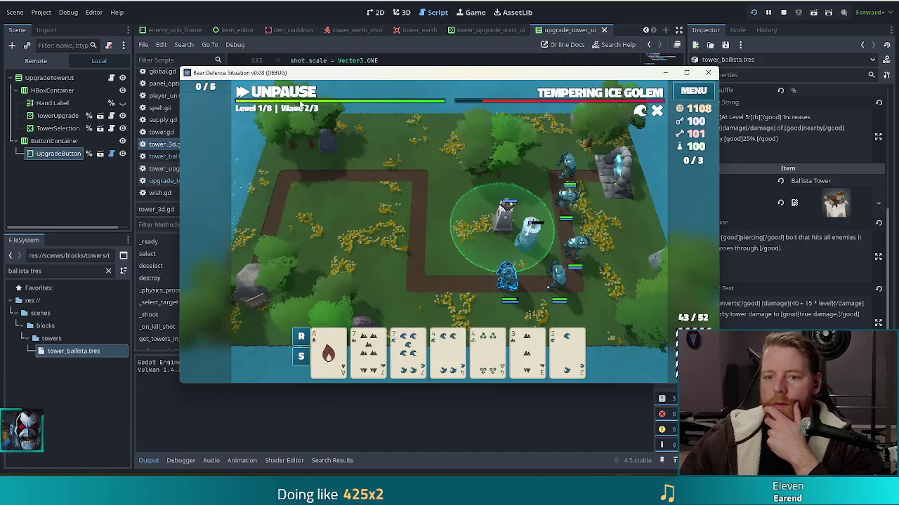
click(300, 98)
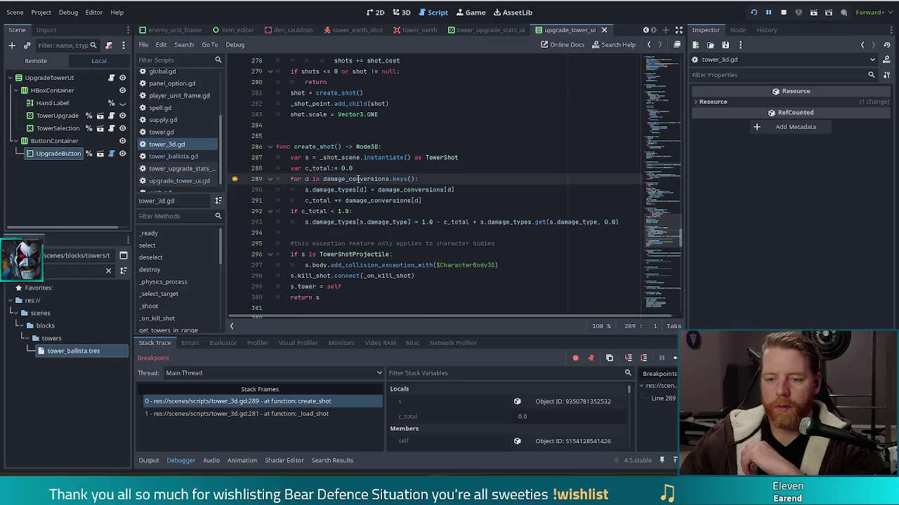
Read damage_conversions' debug value, then open tower_ballista.gd from the script list.
mouse_move(358, 179)
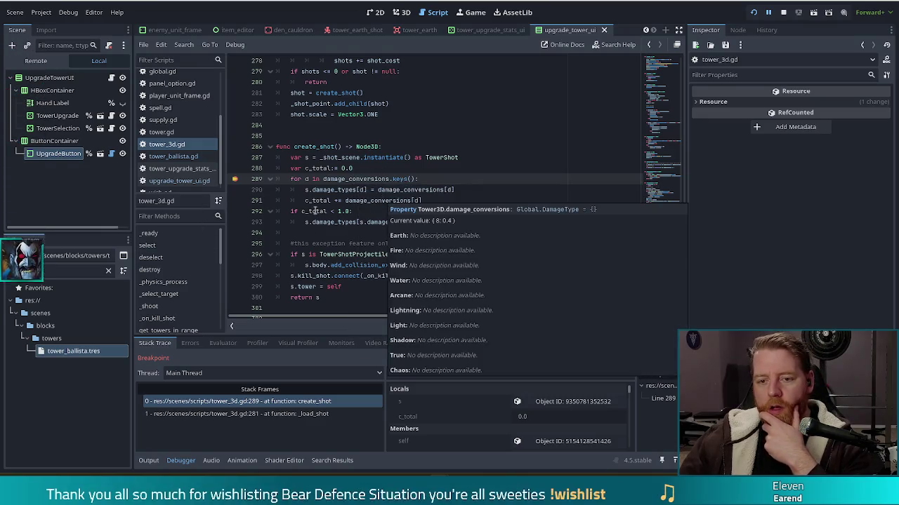
click(174, 156)
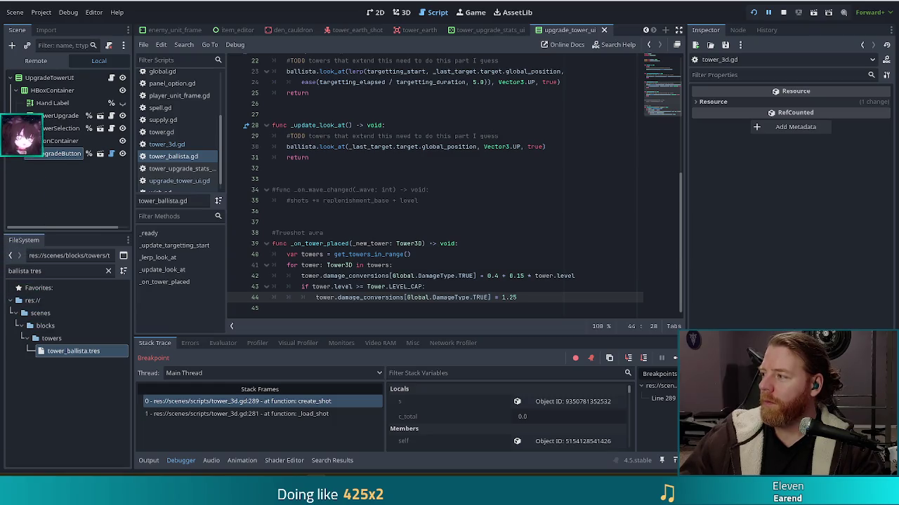
key(alt+Tab)
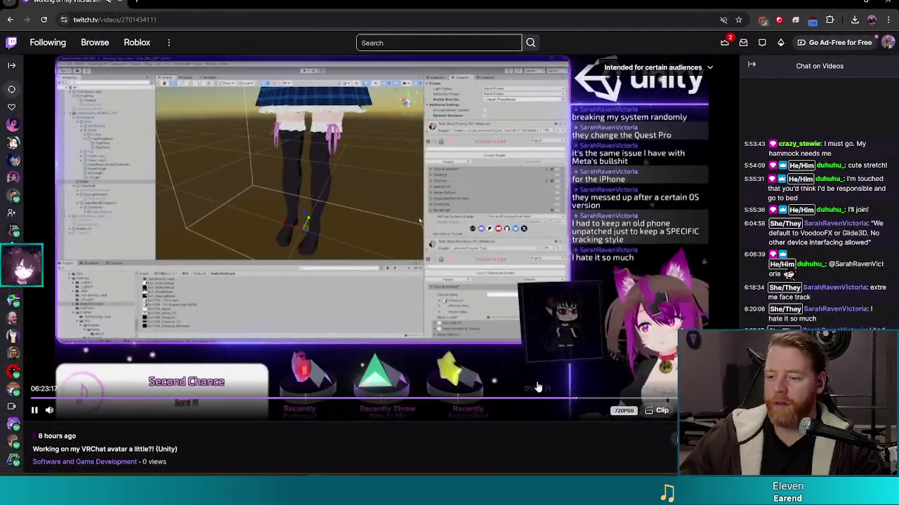
Move the Twitch VOD browser window onto the Godot workspace and shift it slightly right.
key(ctrl+alt+Right)
mouse_move(281, 42)
mouse_down()
mouse_move(300, 40)
mouse_move(333, 91)
mouse_move(338, 61)
mouse_move(387, 48)
mouse_move(373, 21)
mouse_up()
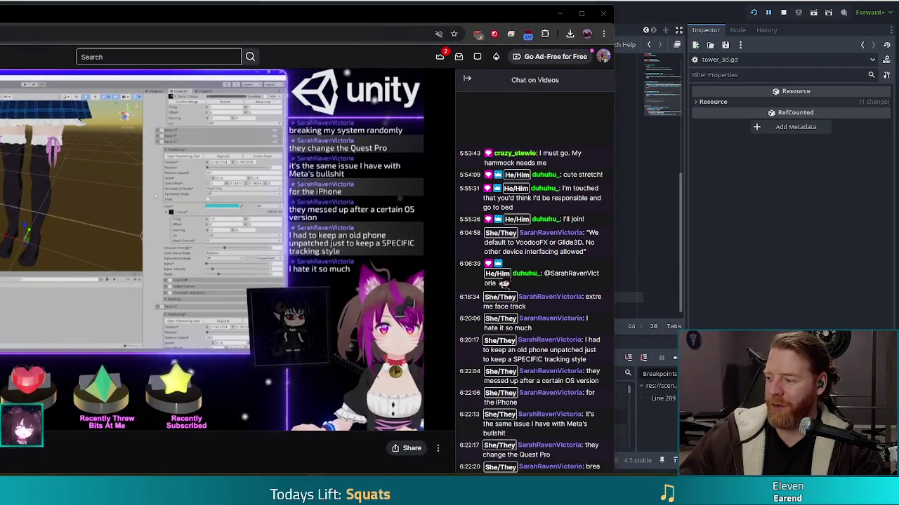
mouse_move(398, 327)
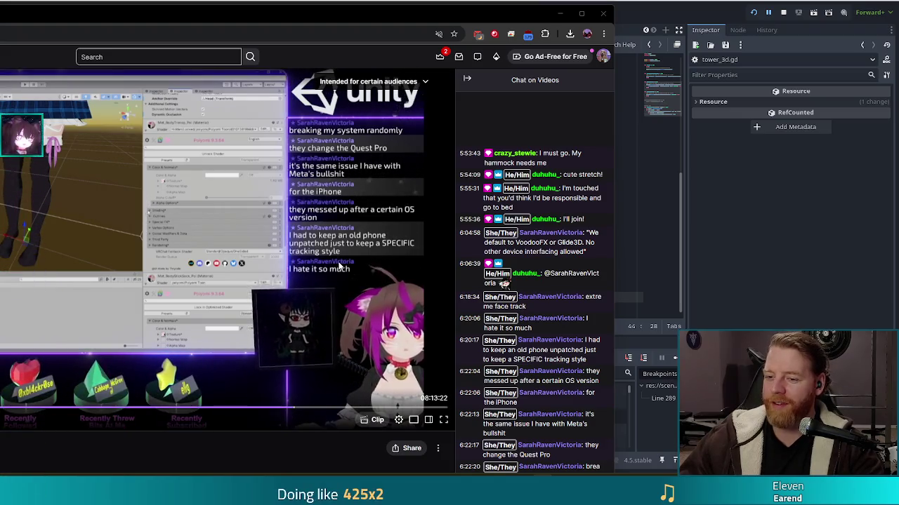
drag(330, 19, 391, 22)
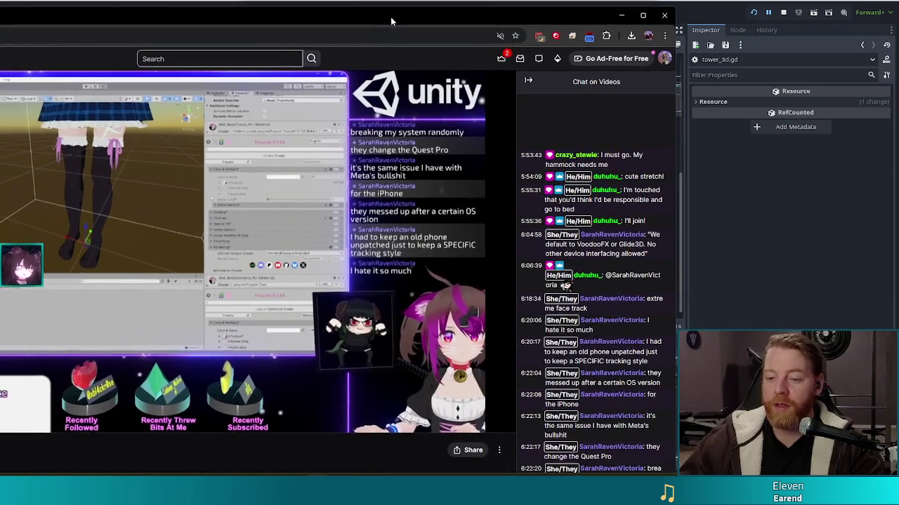
Close the browser window playing the Twitch stream.
mouse_move(440, 285)
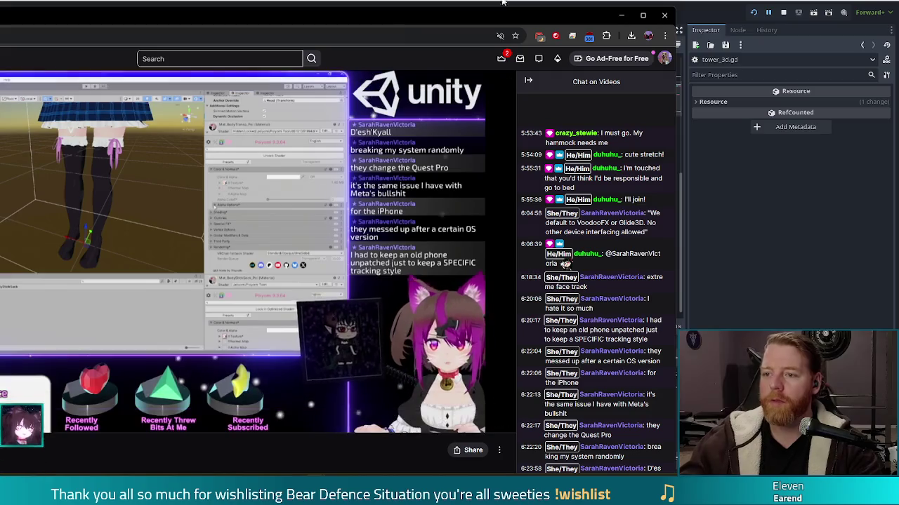
click(664, 15)
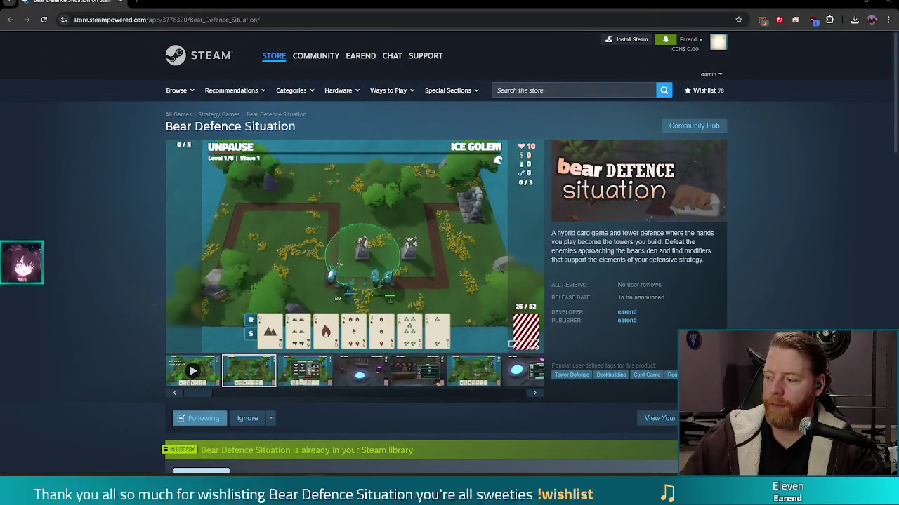
Start the Bear Defence Situation trailer from its play-icon thumbnail.
click(193, 371)
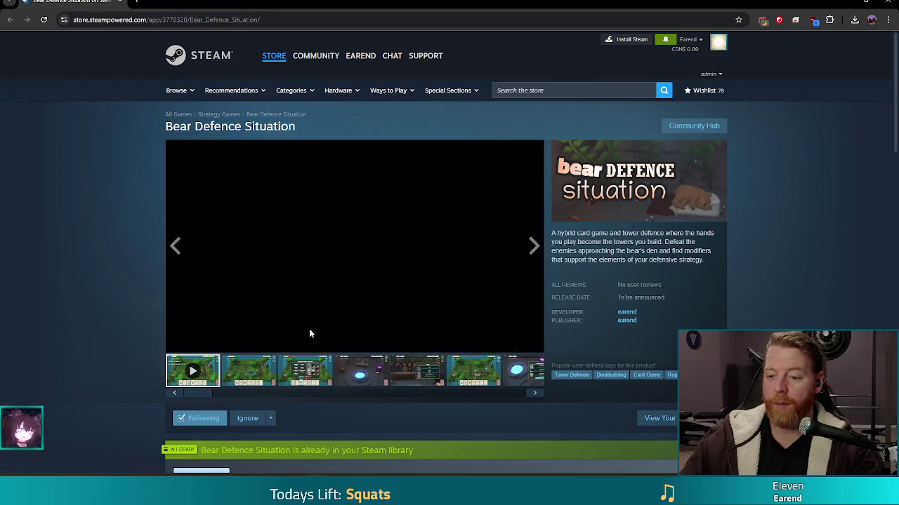
Expand the Bear Defence Situation trailer to full screen and watch the Hoard loot scene.
click(531, 343)
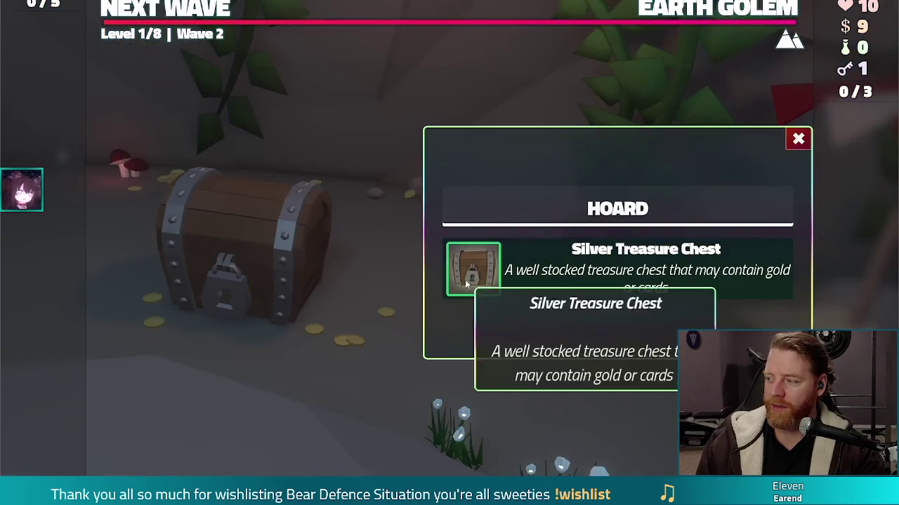
click(465, 280)
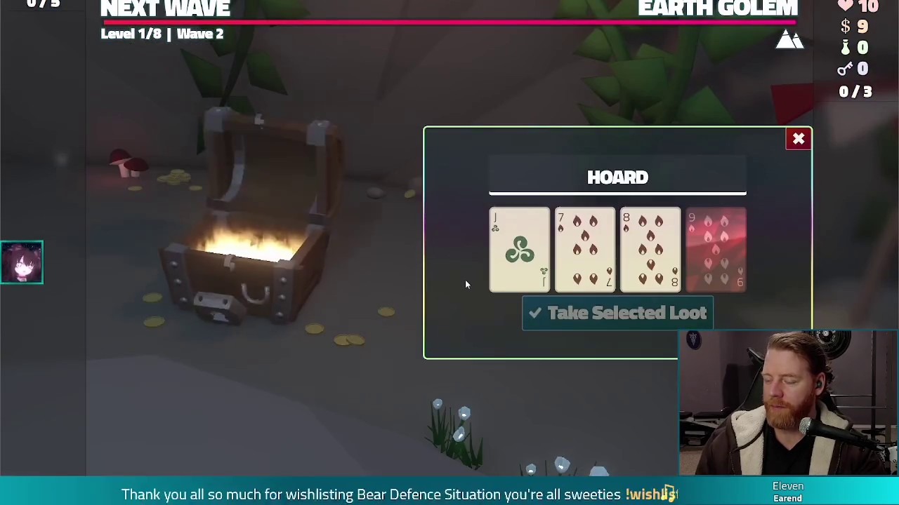
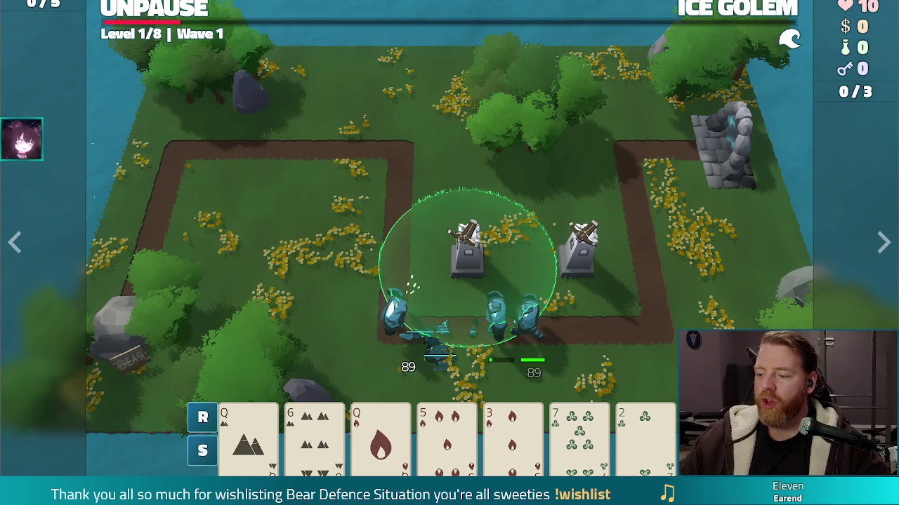
Stop the running Bear Defence Situation playtest to return to the ballista script.
key(Escape)
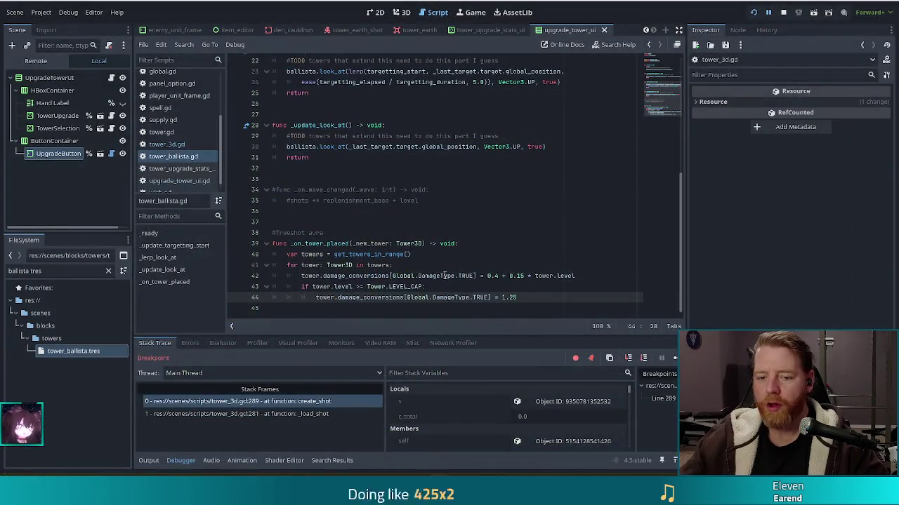
Review the level-cap check and the Global damage type reference on line 42.
click(536, 288)
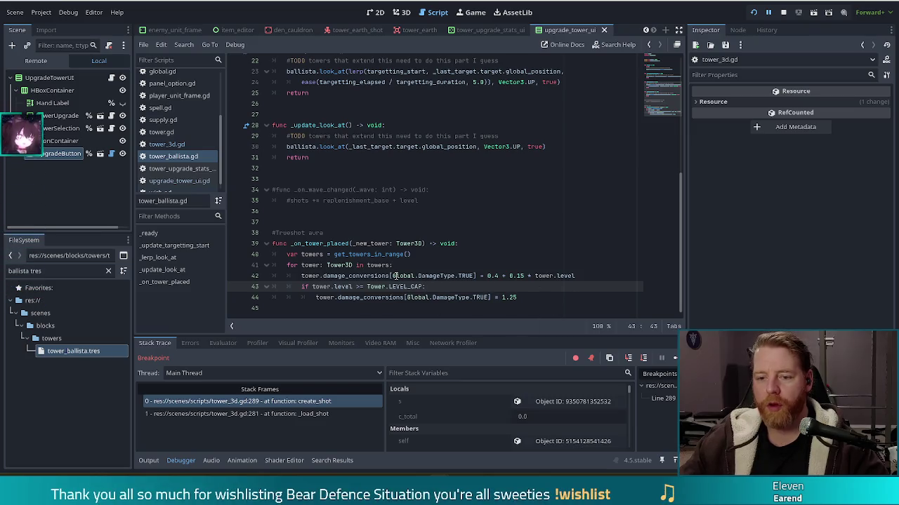
mouse_move(396, 276)
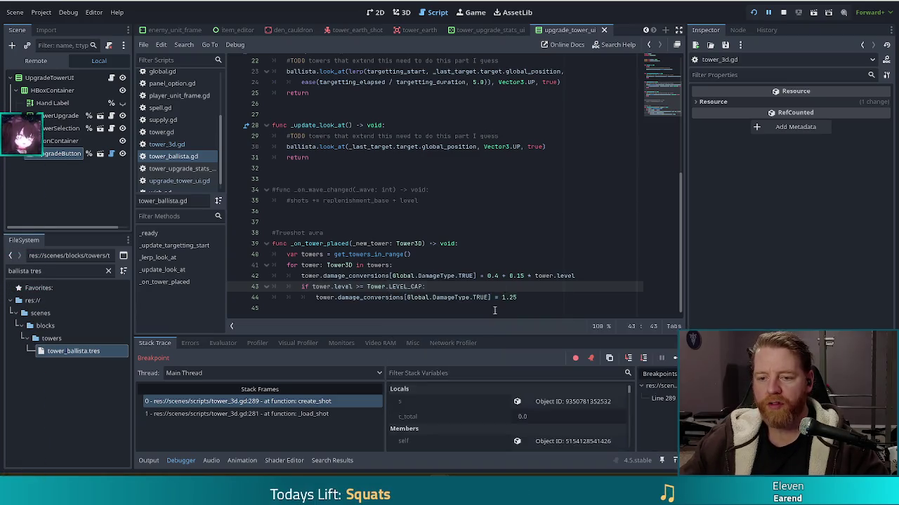
click(393, 275)
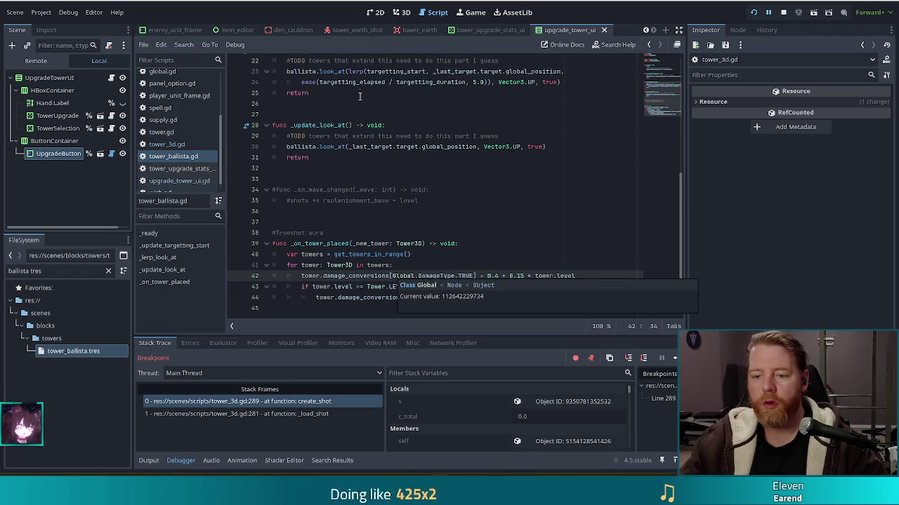
click(459, 286)
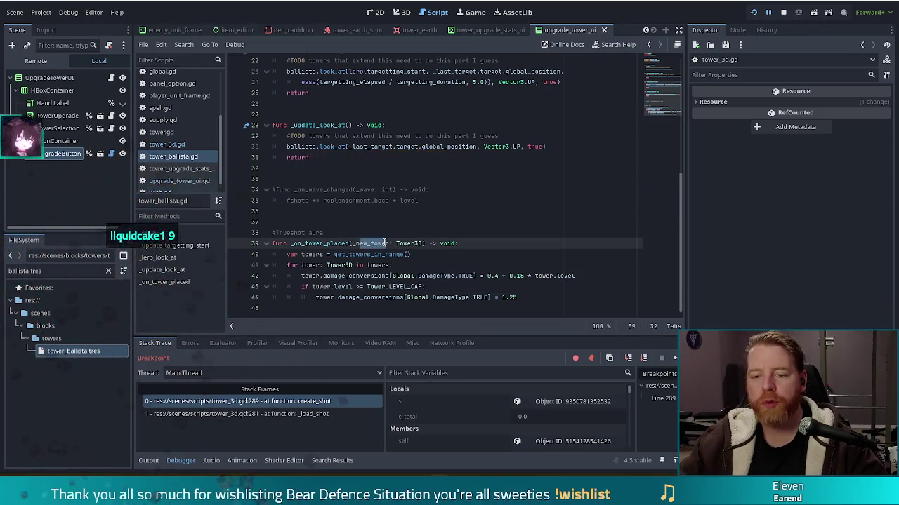
Change line 42's True damage conversion to 0.4 + 0.15 * level, using the ballista's own level.
click(354, 254)
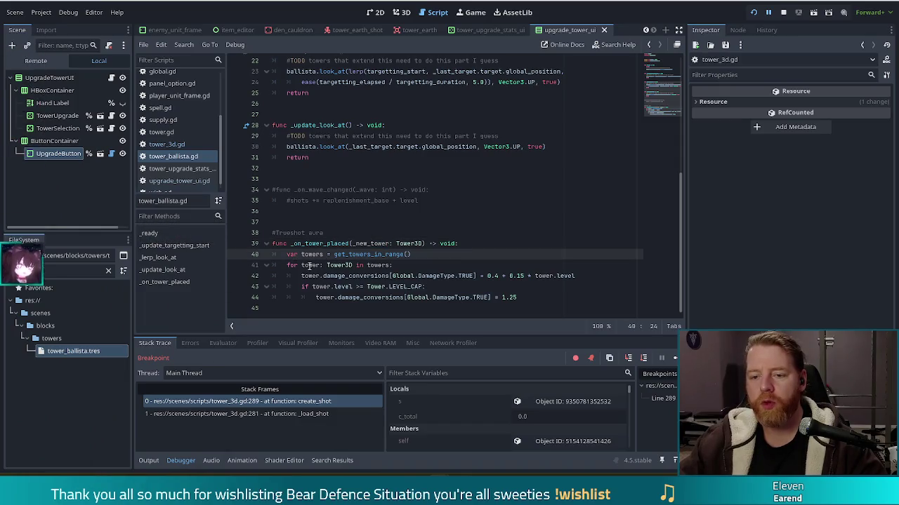
click(318, 266)
click(346, 276)
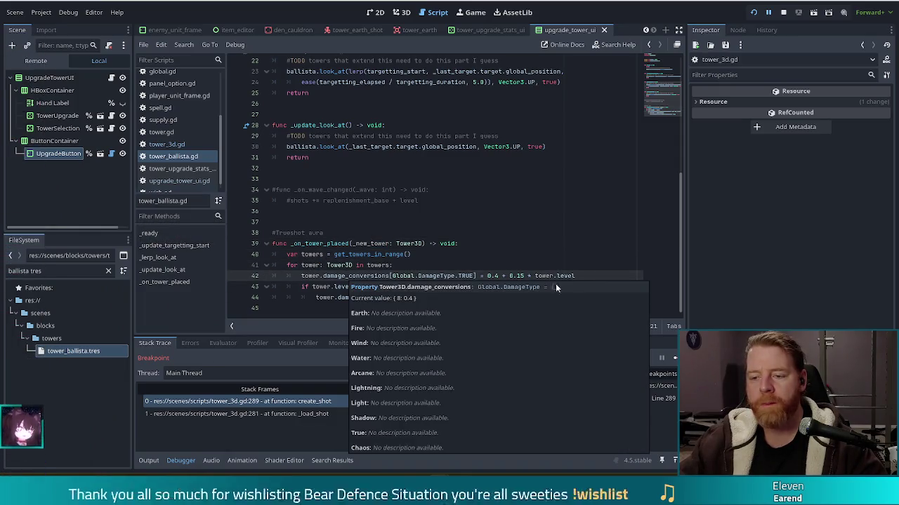
drag(574, 276, 481, 276)
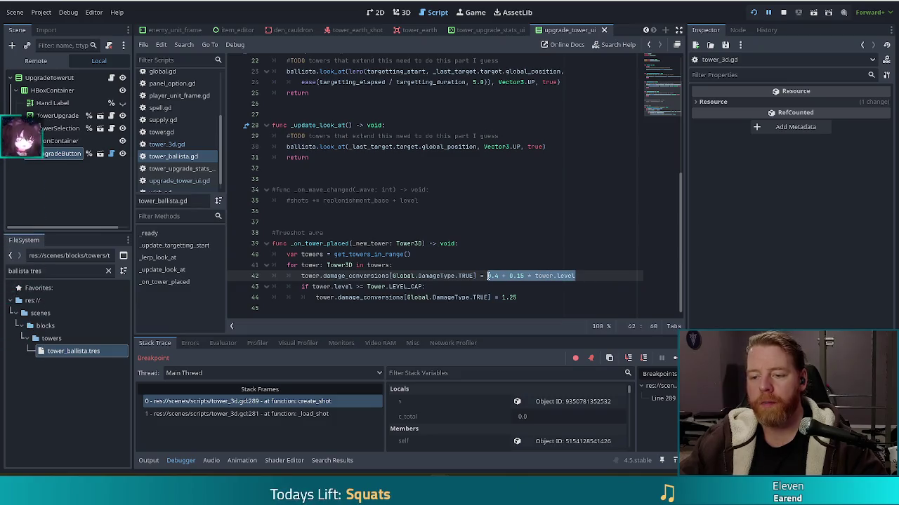
click(589, 271)
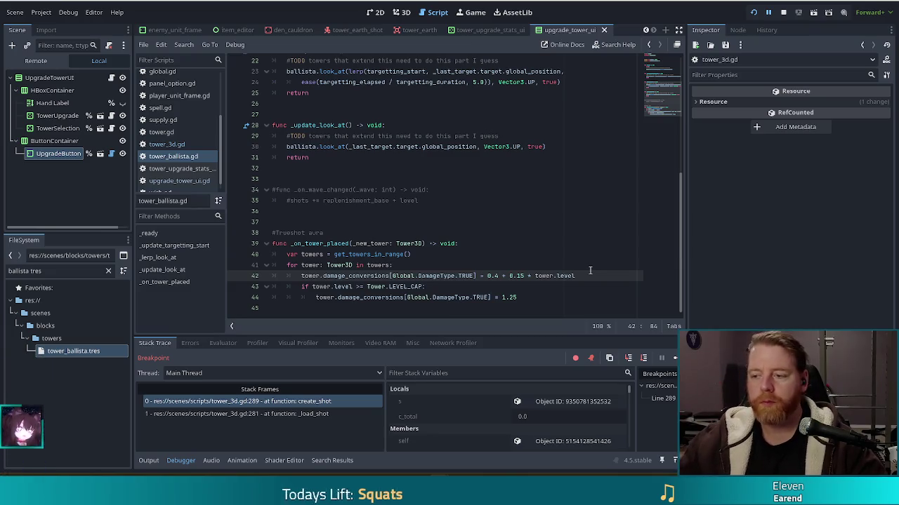
double_click(544, 275)
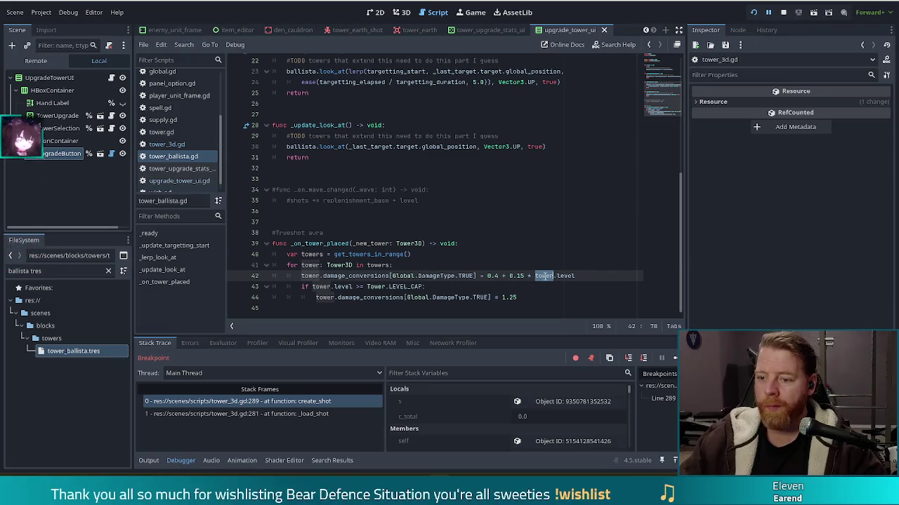
key(Delete)
key(Delete)
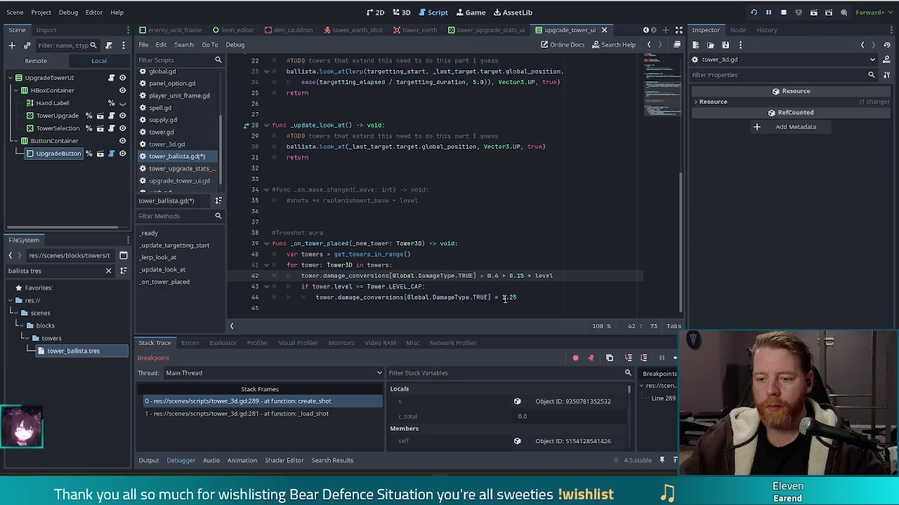
Make the line 43 level-cap check use the ballista's own level and save tower_ballista.gd.
double_click(322, 286)
key(Delete)
key(Delete)
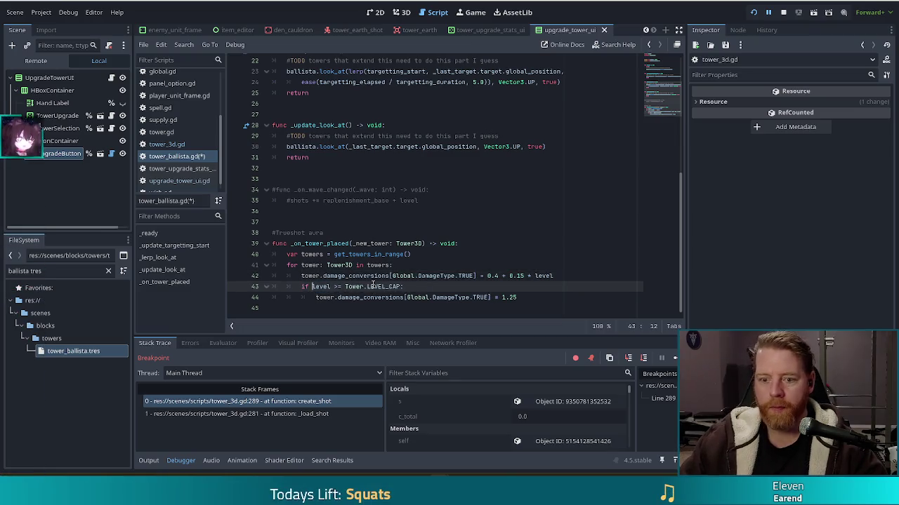
click(383, 286)
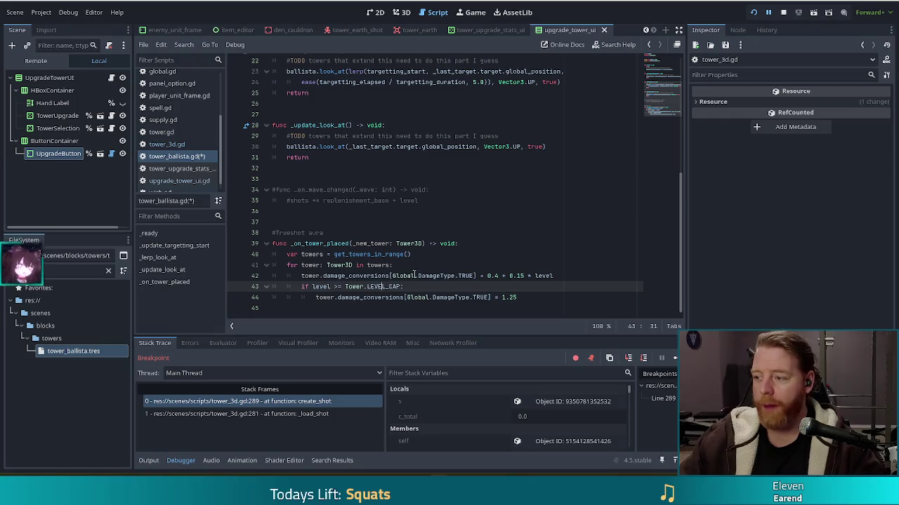
key(ctrl+s)
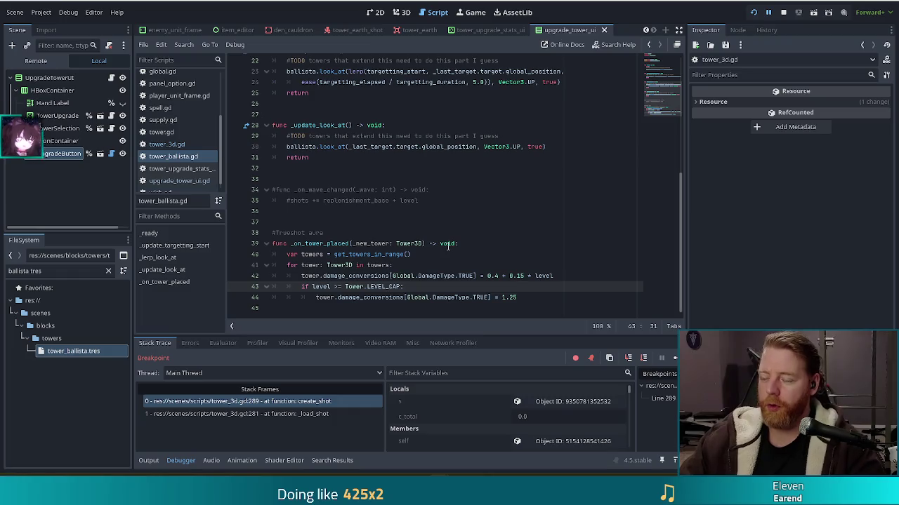
click(400, 264)
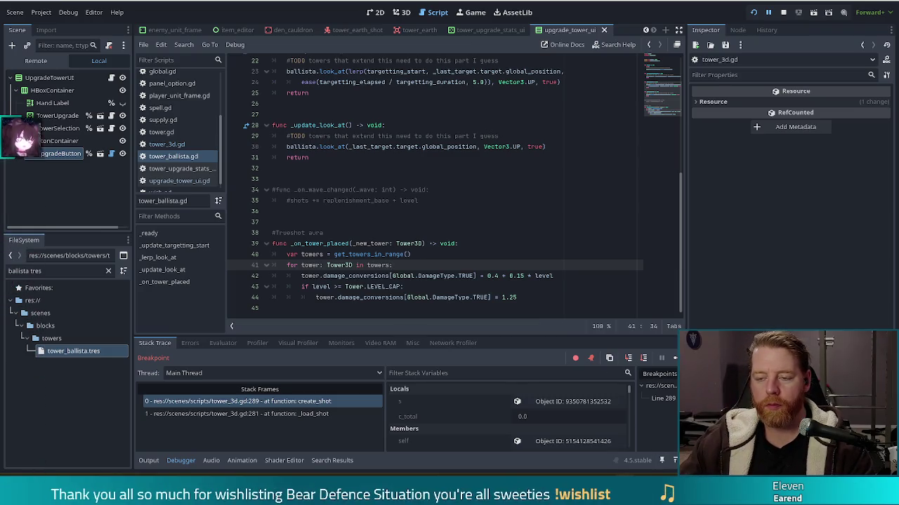
Resume the game from the breakpoint, then maximize the CHRONICLE cover window and zoom the image to 100%.
click(676, 358)
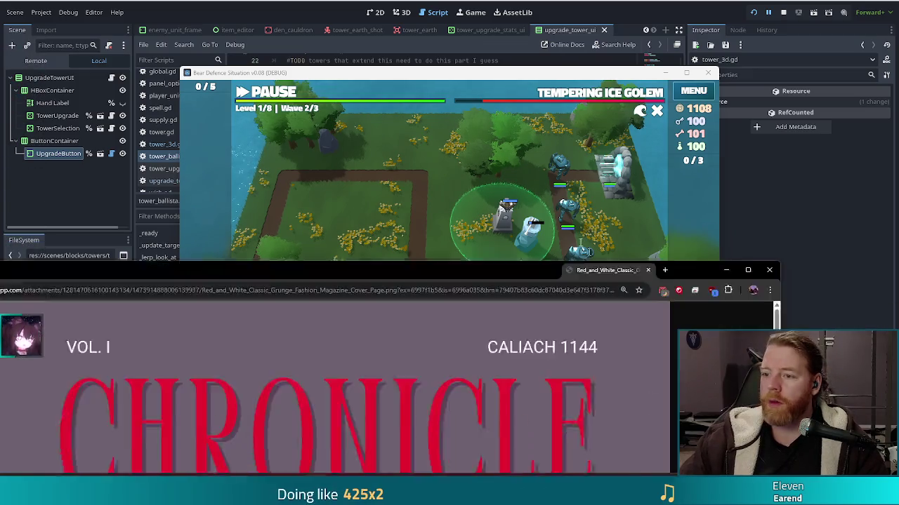
drag(421, 270, 449, 3)
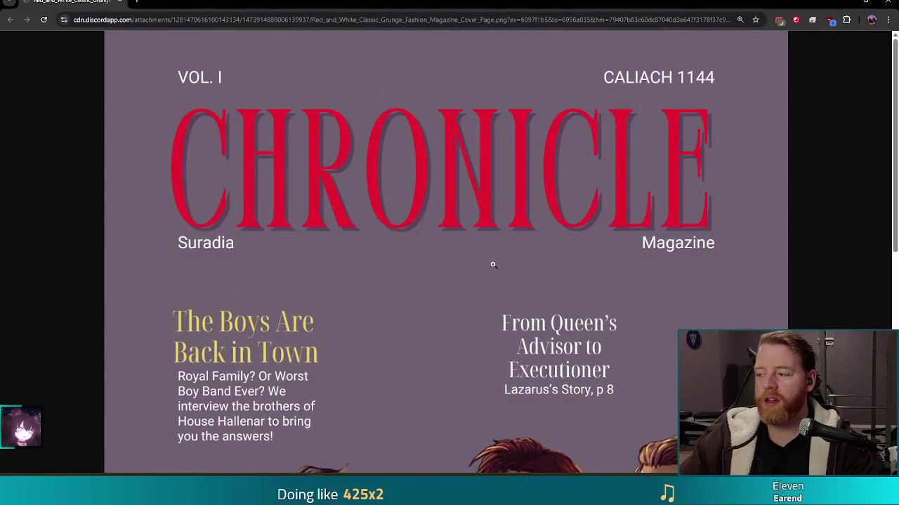
scroll(504, 255, down, 3)
scroll(504, 255, down, 1)
scroll(504, 254, down, 1)
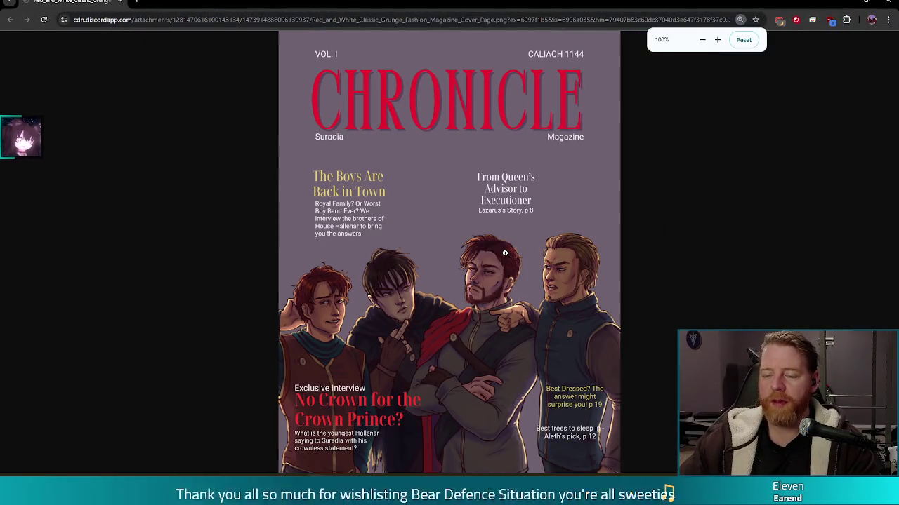